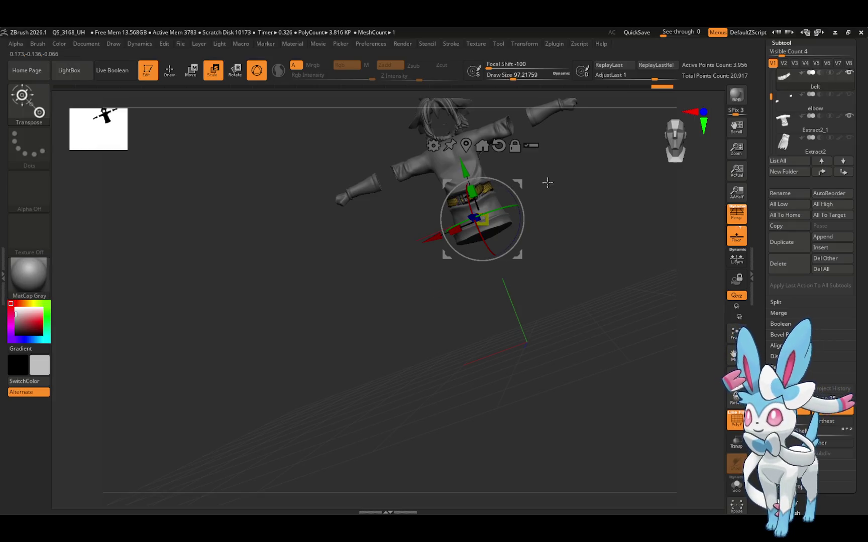
Orbit to a side view, then open and close the LightBox project browser
mouse_move(547, 184)
mouse_down()
mouse_move(596, 177)
mouse_move(556, 196)
mouse_move(602, 174)
mouse_move(587, 173)
mouse_up()
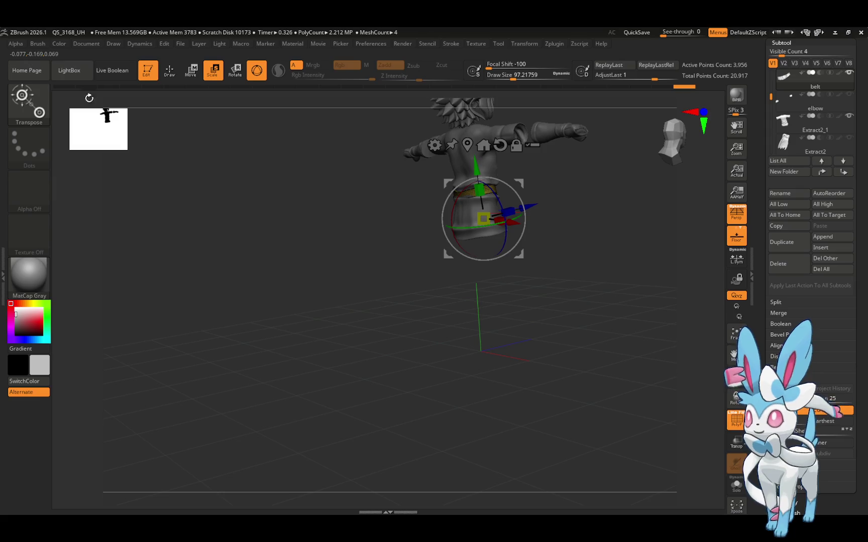
click(70, 74)
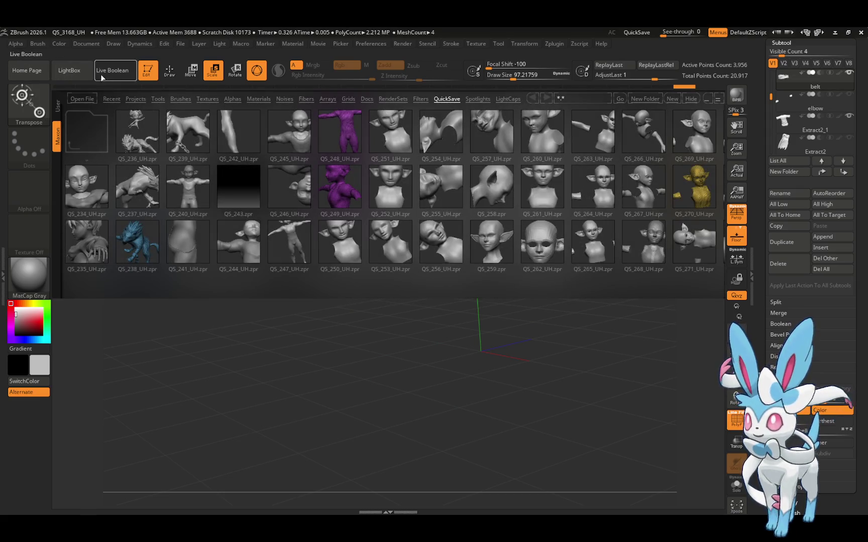
click(79, 69)
Choose the Move Topological brush with Draw Size 112 and try a stroke on the belt
click(29, 103)
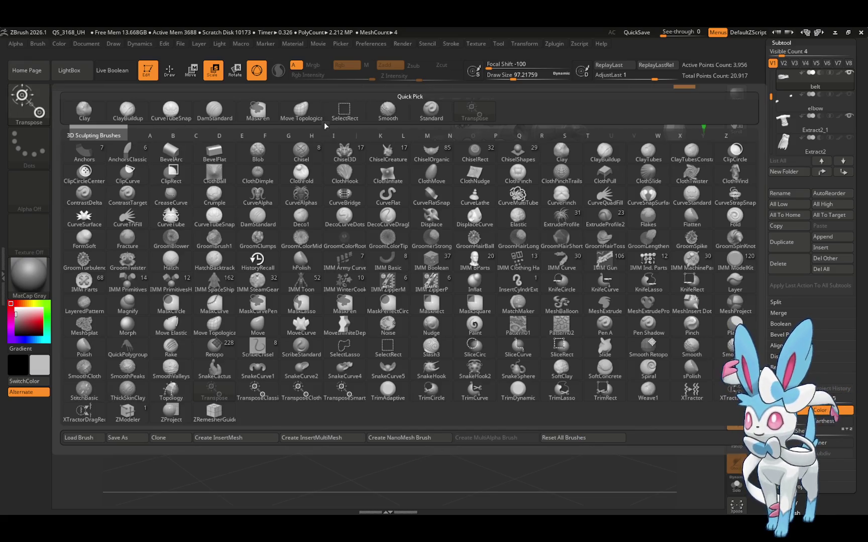
click(301, 109)
text(112)
key(Return)
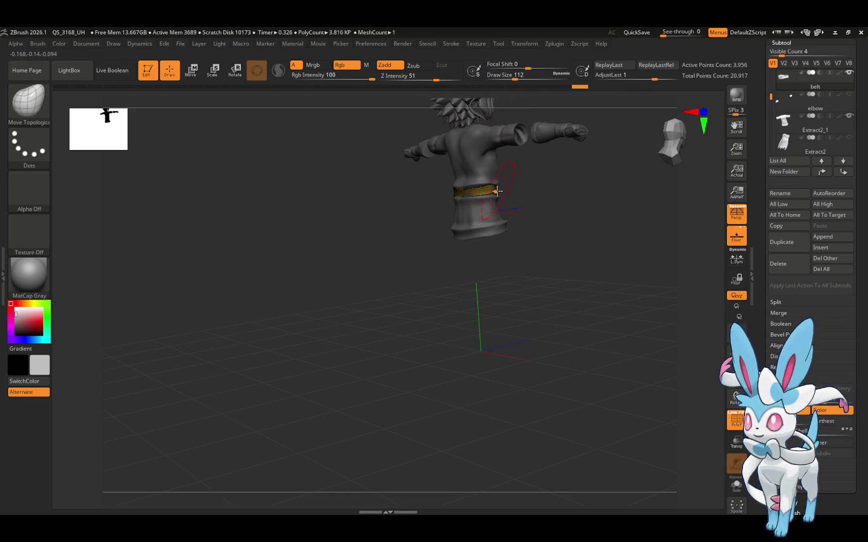
click(470, 188)
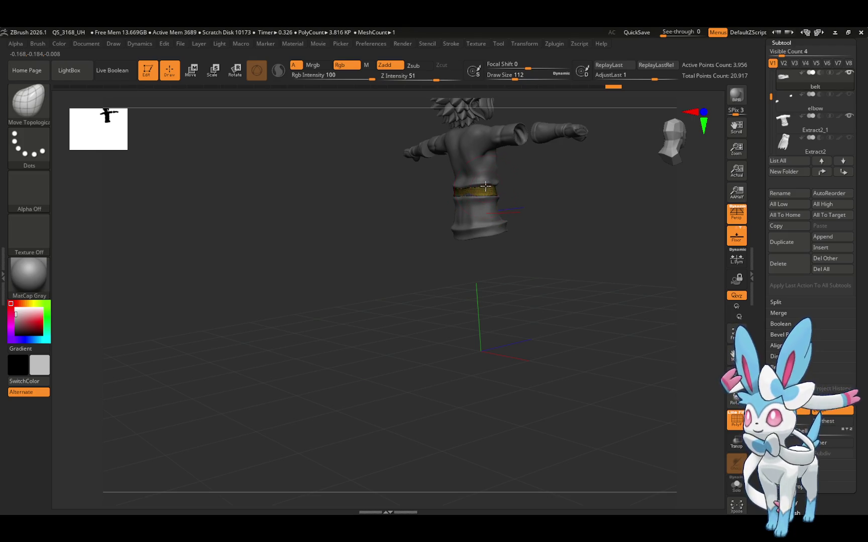
mouse_move(485, 185)
right_down()
mouse_move(533, 180)
mouse_move(481, 198)
mouse_move(576, 176)
mouse_move(554, 173)
mouse_move(537, 189)
mouse_move(634, 140)
right_up()
Select the Extract2_1 subtool and choose the DamStandard brush
click(795, 126)
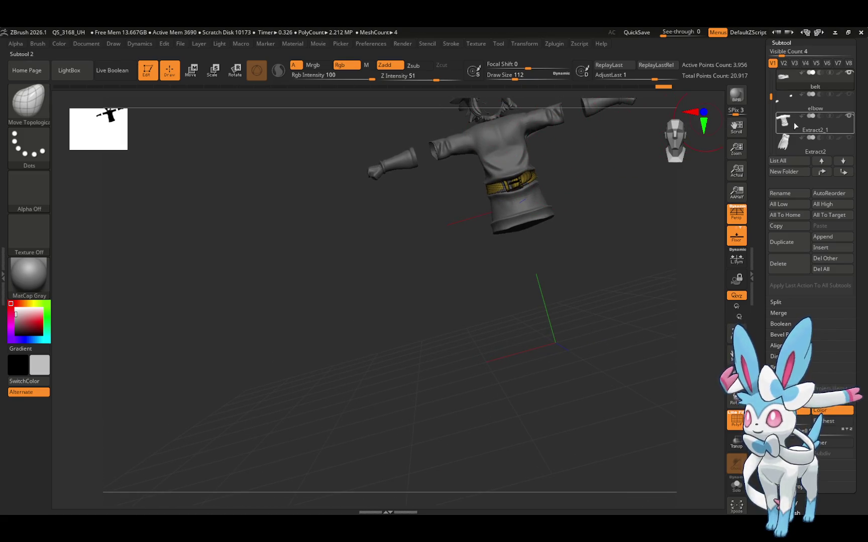
click(29, 101)
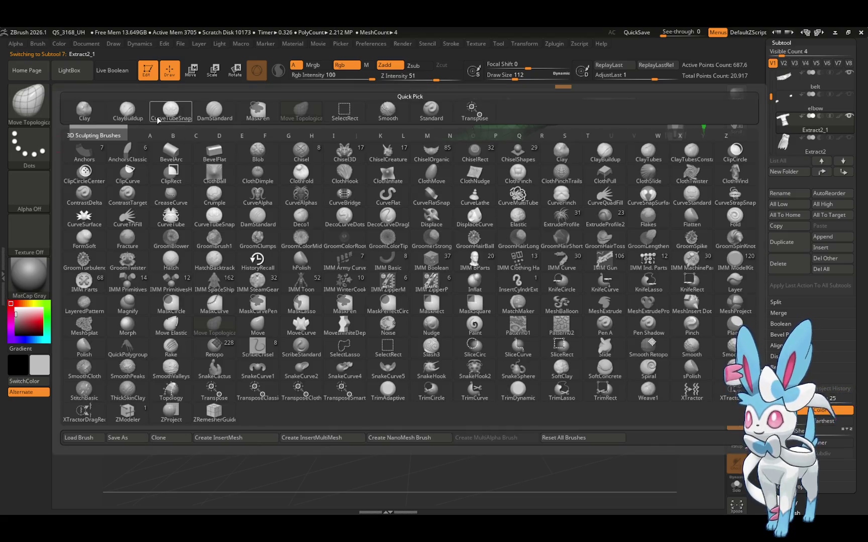
click(214, 110)
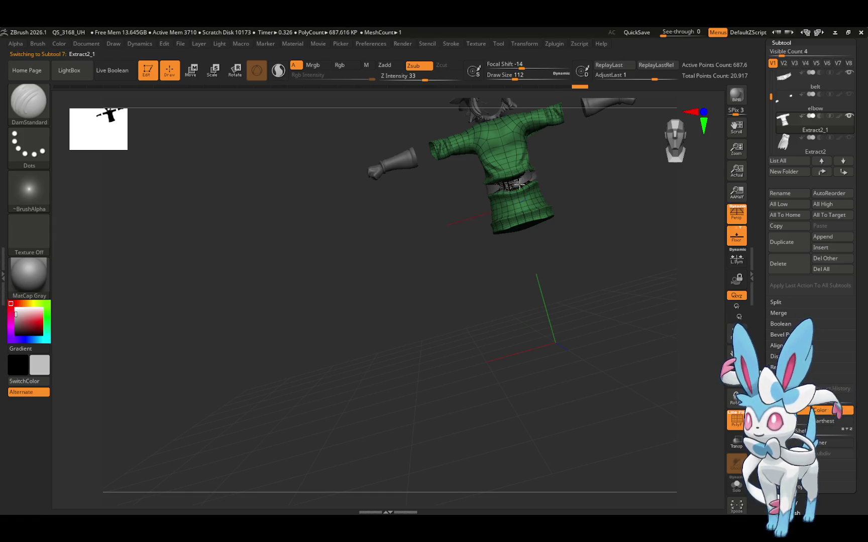
Smooth the shirt around the waist so the belt becomes a softer dark band
drag(577, 165, 499, 226)
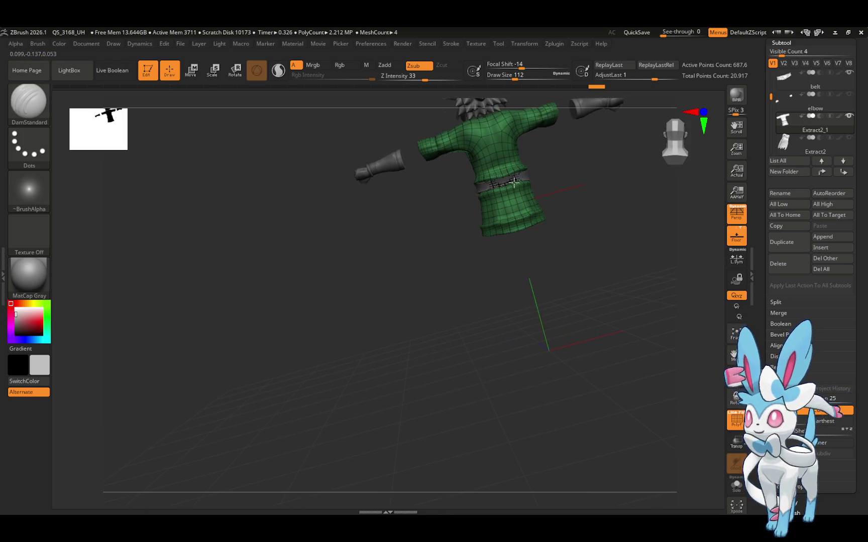
drag(588, 177, 533, 196)
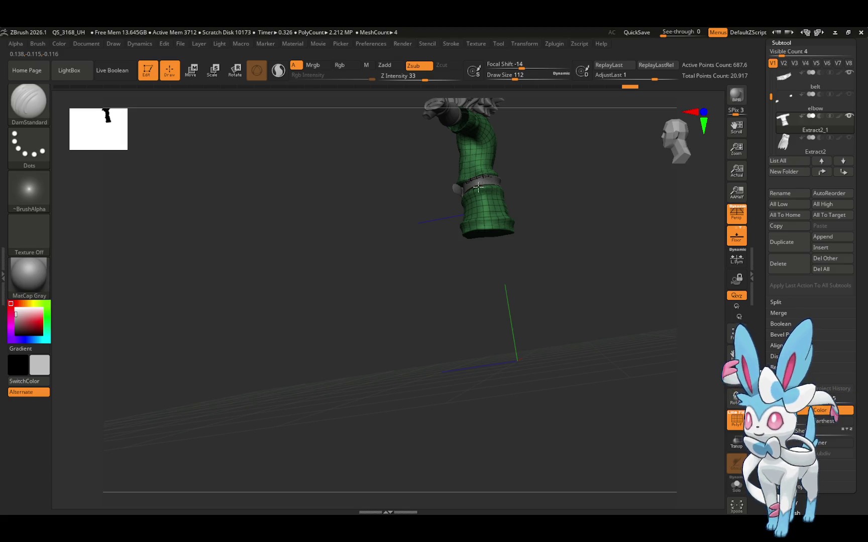
mouse_move(527, 183)
mouse_down()
mouse_move(550, 184)
mouse_move(483, 185)
mouse_up()
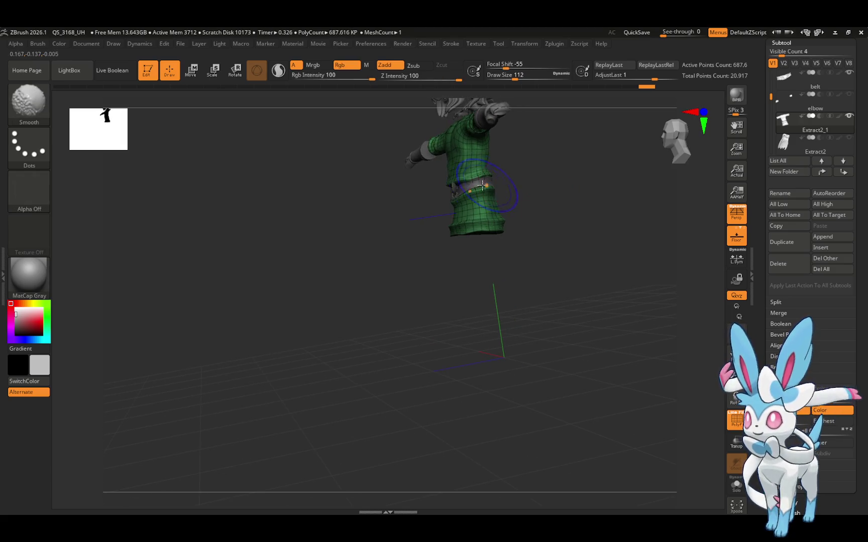
mouse_move(546, 180)
mouse_down()
mouse_move(570, 180)
mouse_move(577, 225)
mouse_move(574, 192)
mouse_move(716, 161)
mouse_up()
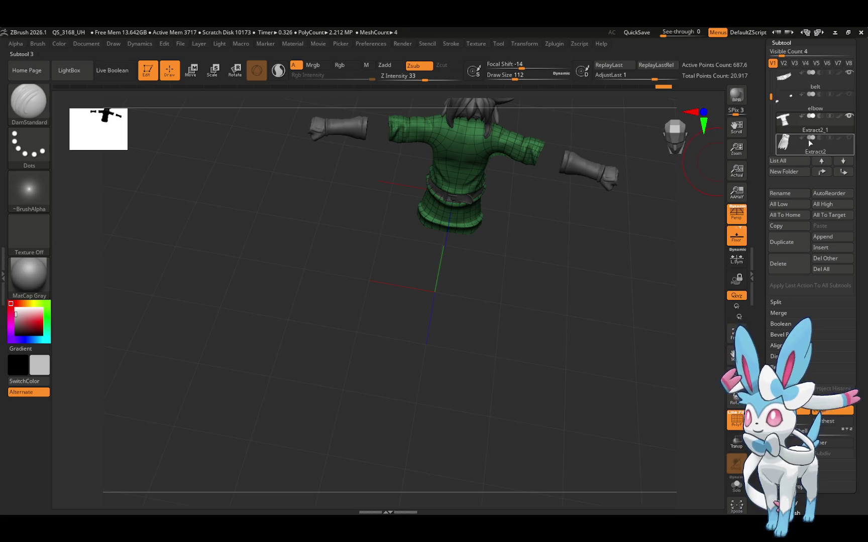
Show Extract2, polySurface172 and polySurface173_001 again, then select polySurface172
click(849, 137)
mouse_move(626, 203)
mouse_down()
mouse_move(626, 163)
mouse_move(619, 210)
mouse_up()
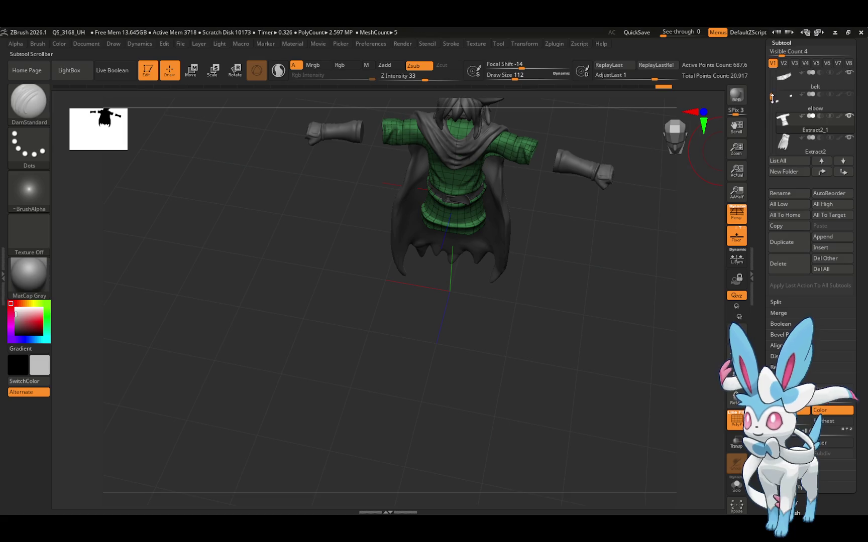
drag(771, 95, 770, 73)
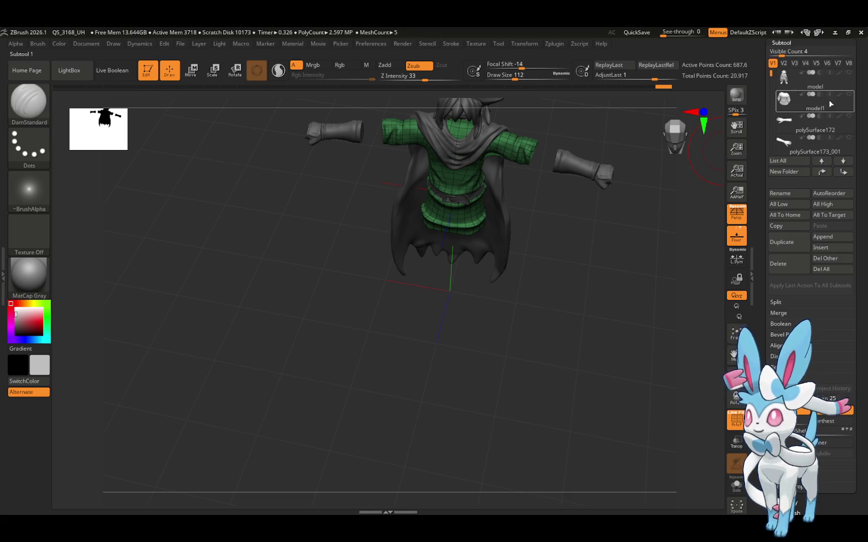
click(849, 116)
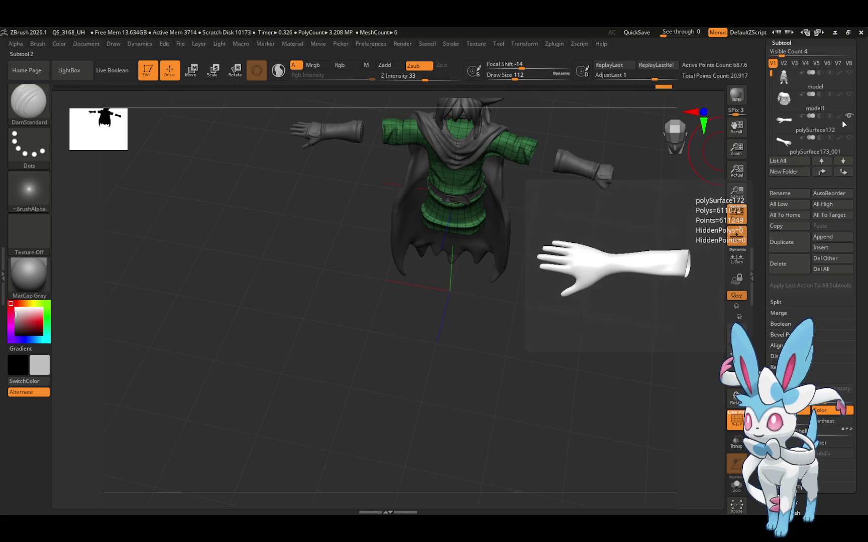
click(849, 137)
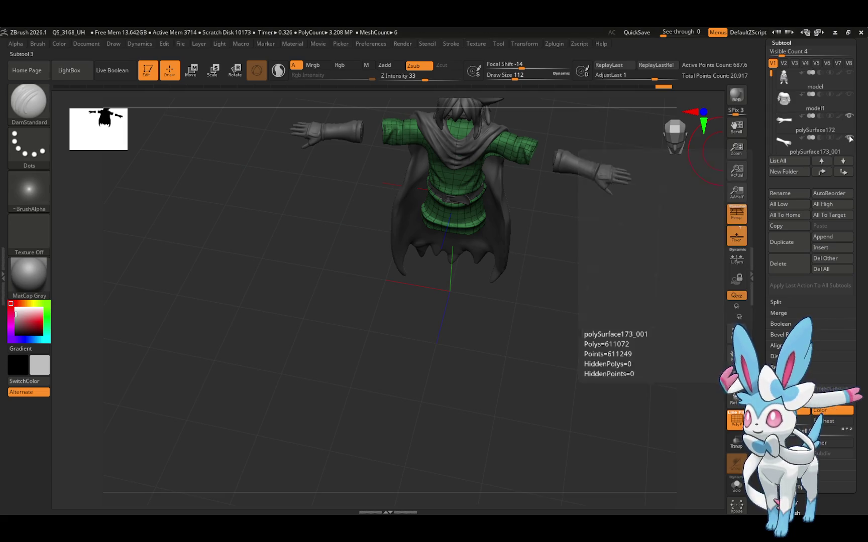
drag(665, 185, 650, 201)
click(815, 128)
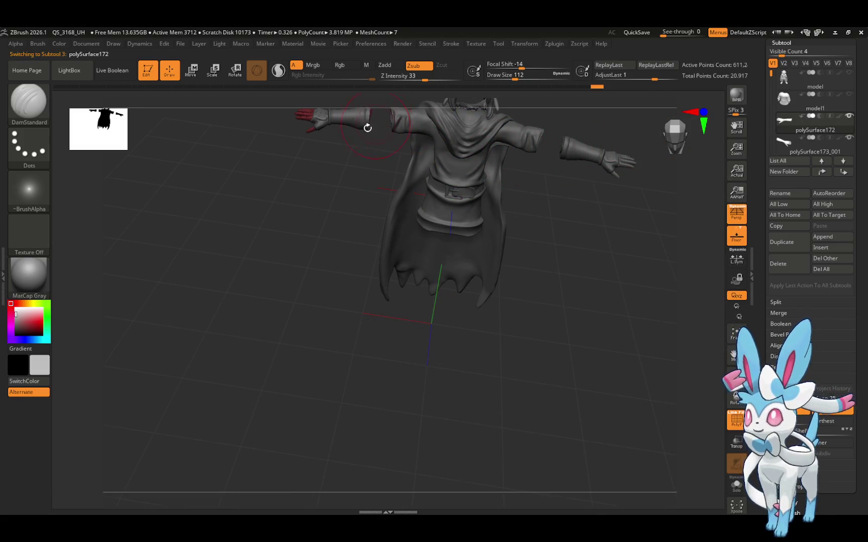
Switch back to the Move Topological brush and use Shift smoothing
click(30, 101)
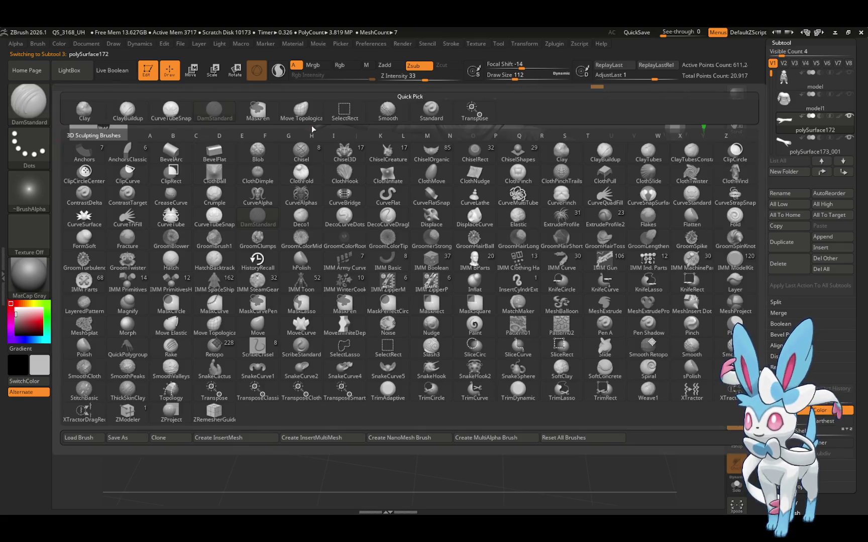
click(302, 110)
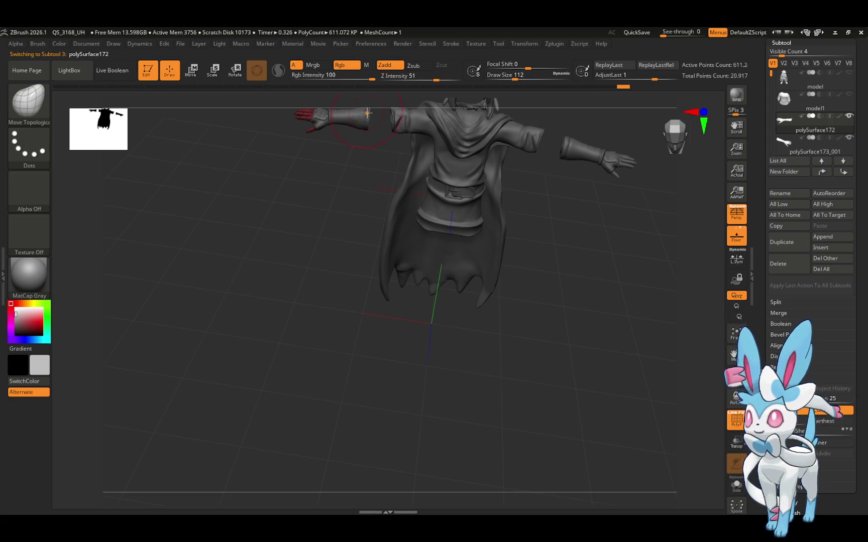
key(shift)
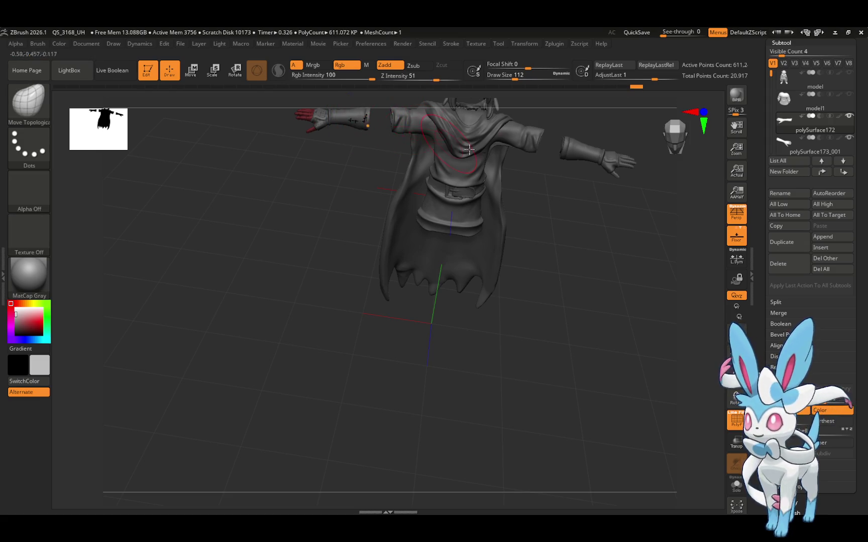
Select the right hand polySurface173_001 and orbit around the assembled figure
alt+click(579, 156)
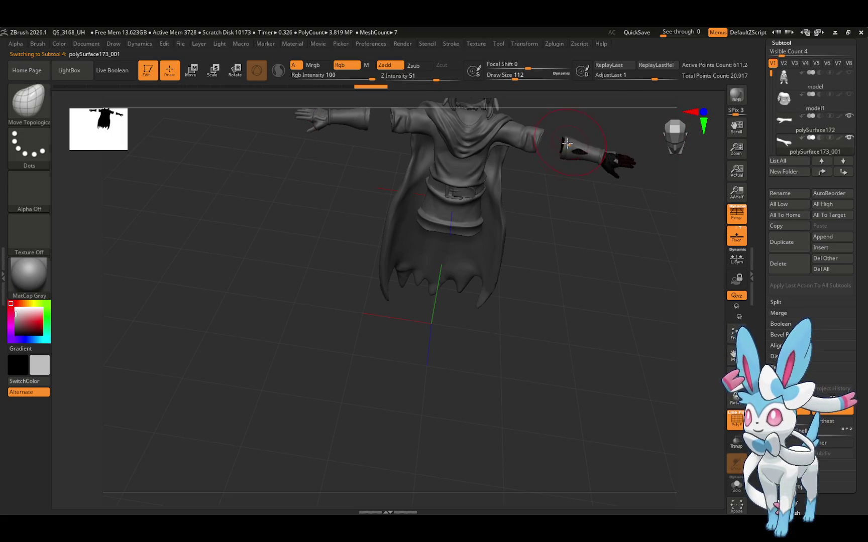
mouse_move(601, 134)
right_down()
mouse_move(581, 159)
mouse_move(574, 150)
right_up()
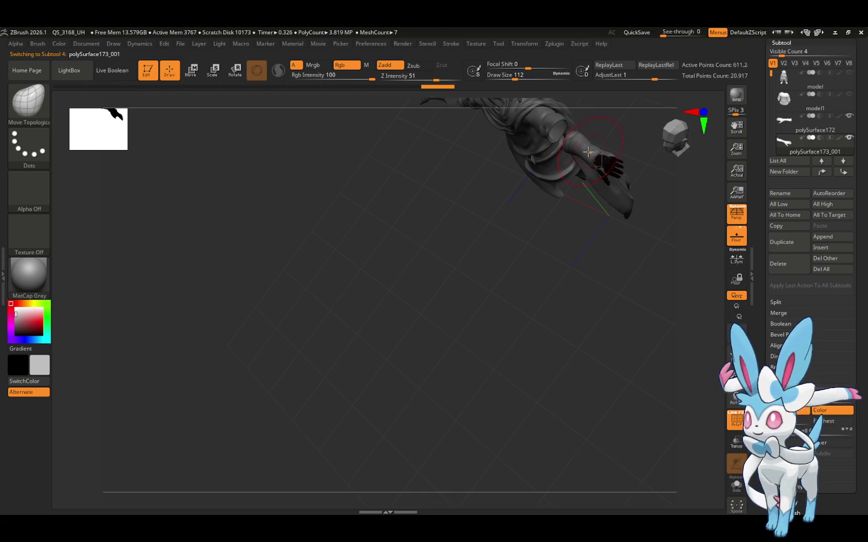
mouse_move(625, 144)
shift+right_down()
mouse_move(656, 115)
mouse_move(610, 151)
mouse_move(600, 171)
shift+right_up()
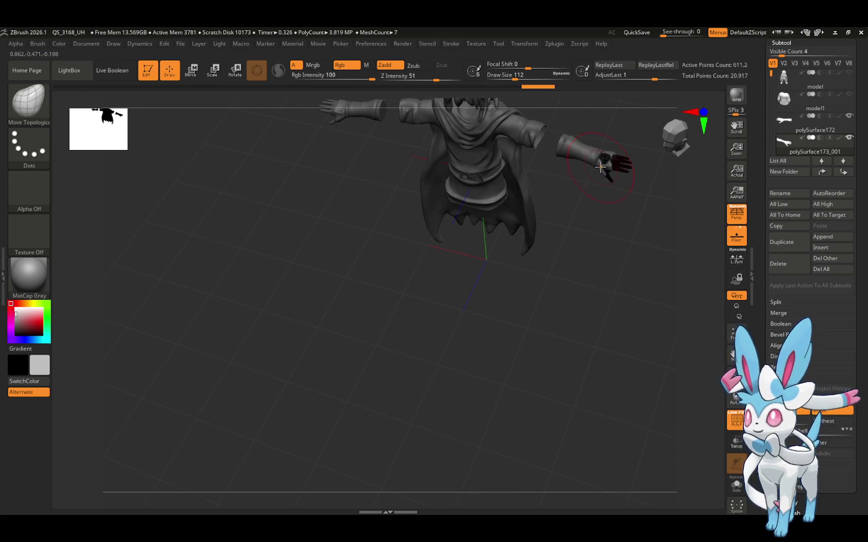
mouse_move(607, 157)
right_down()
mouse_move(627, 122)
mouse_move(619, 140)
mouse_move(627, 76)
mouse_move(631, 114)
mouse_move(636, 107)
mouse_move(616, 92)
mouse_move(613, 169)
mouse_move(633, 219)
right_up()
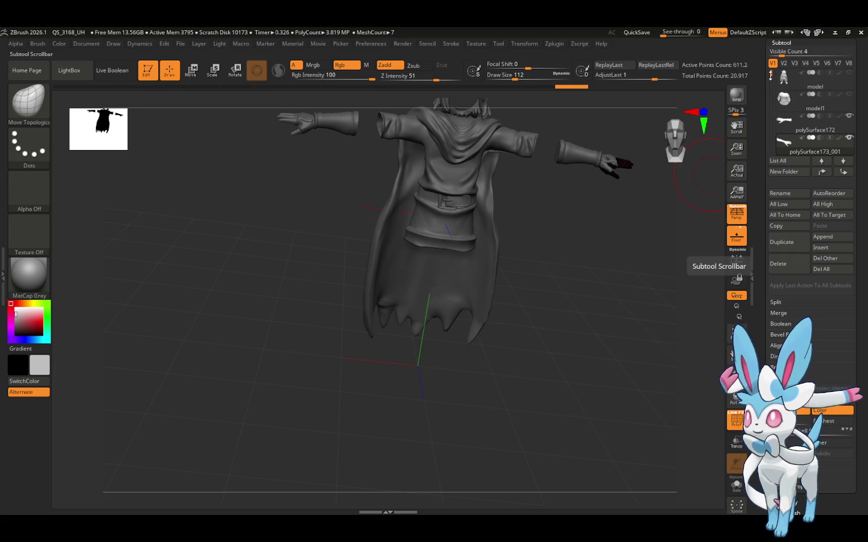
drag(770, 75, 766, 123)
mouse_move(649, 134)
mouse_down()
mouse_move(642, 226)
mouse_move(637, 185)
mouse_up()
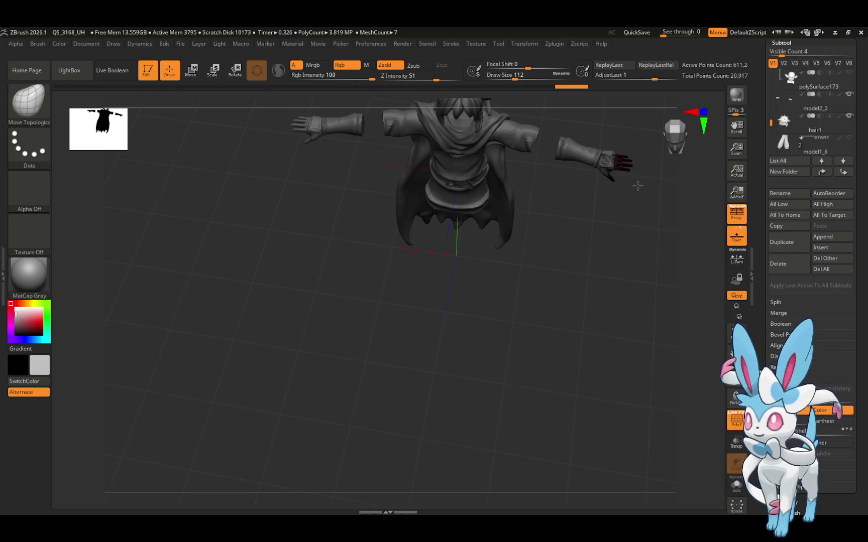
mouse_move(849, 75)
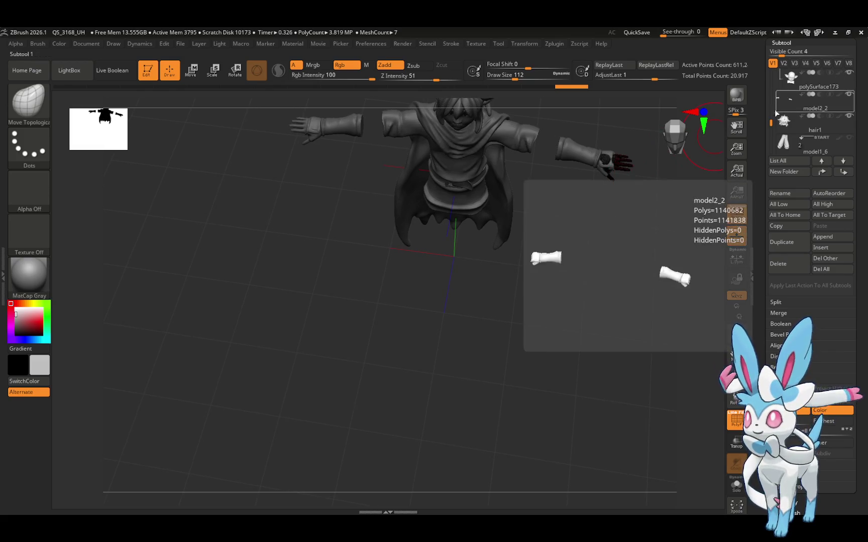
drag(769, 126, 767, 99)
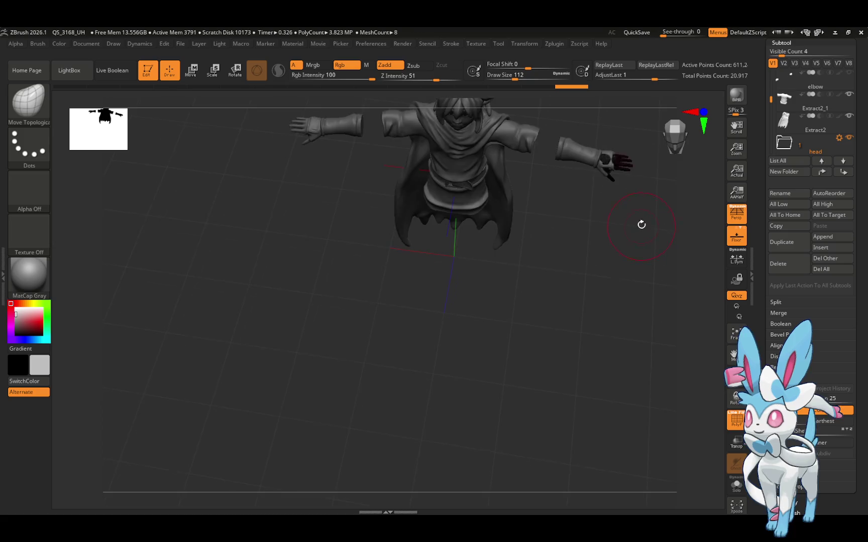
drag(642, 224, 644, 160)
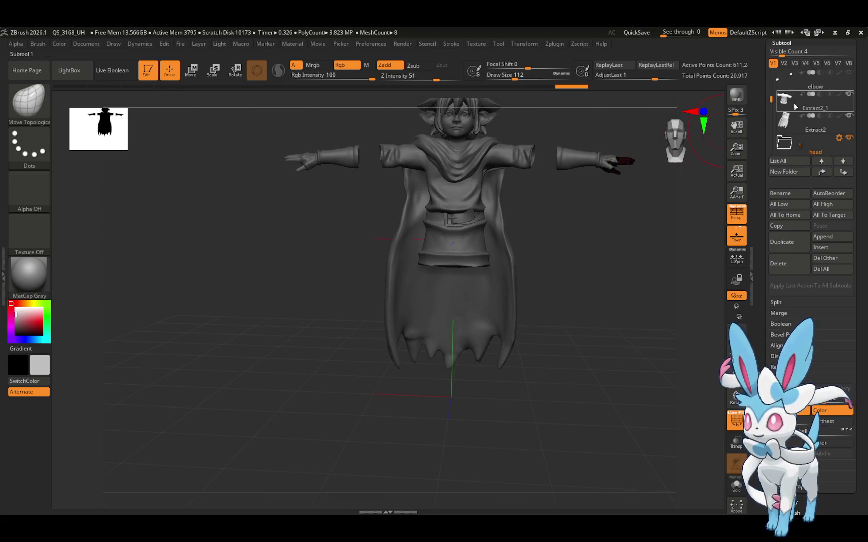
click(848, 74)
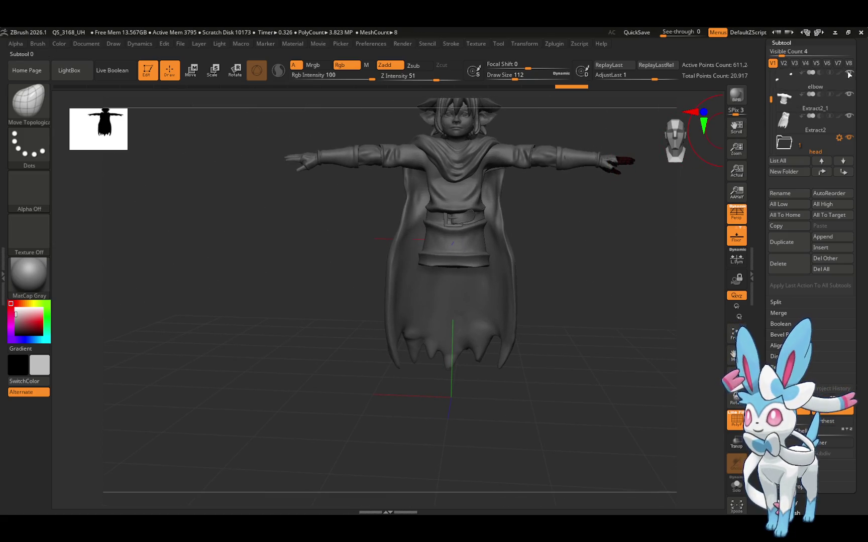
click(815, 87)
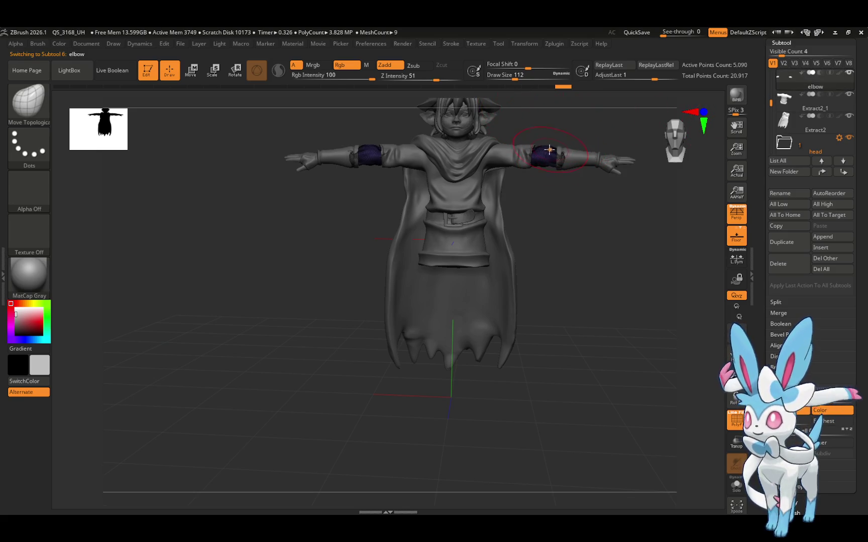
mouse_move(551, 165)
mouse_down()
mouse_move(550, 147)
mouse_move(603, 129)
mouse_up()
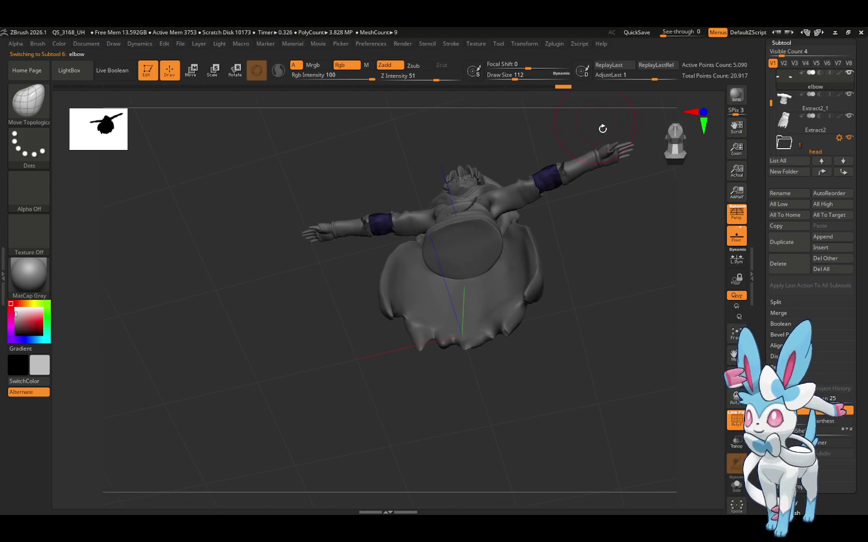
mouse_move(610, 179)
mouse_down()
mouse_move(620, 260)
mouse_move(604, 199)
mouse_move(594, 239)
mouse_move(597, 199)
mouse_move(583, 244)
mouse_move(578, 213)
mouse_up()
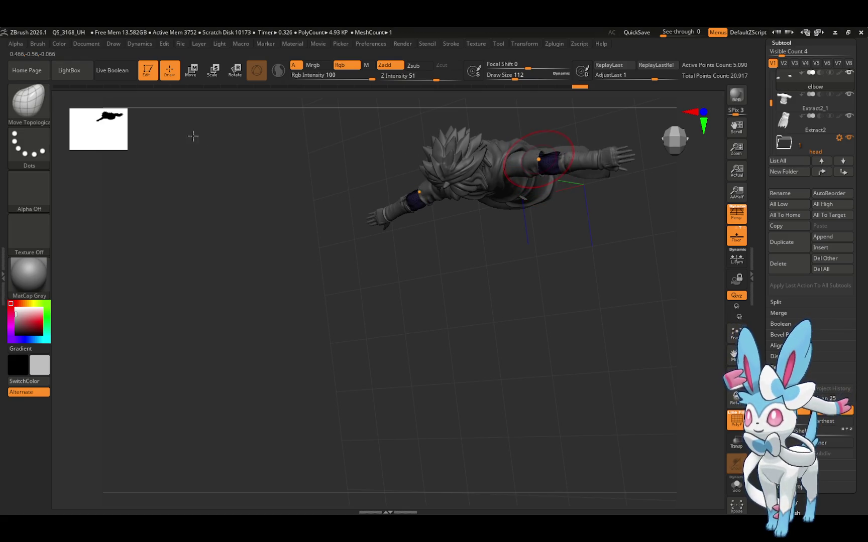
click(28, 100)
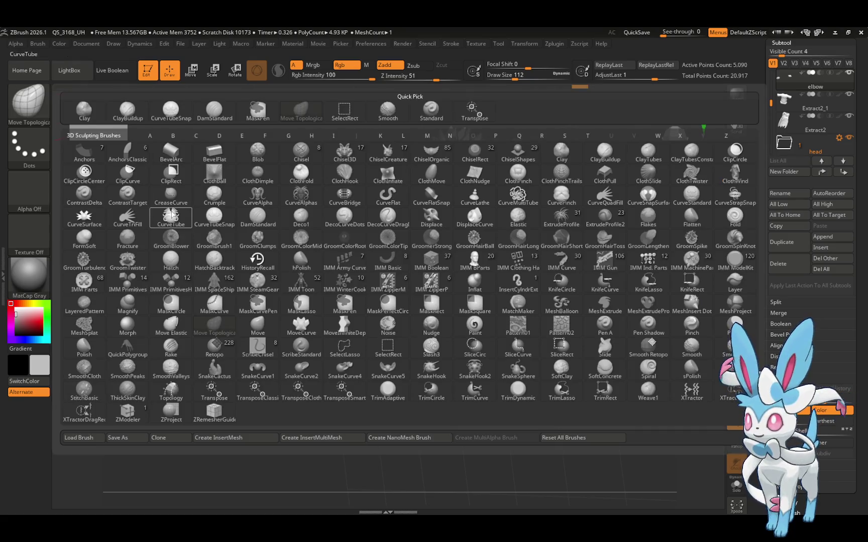
click(211, 109)
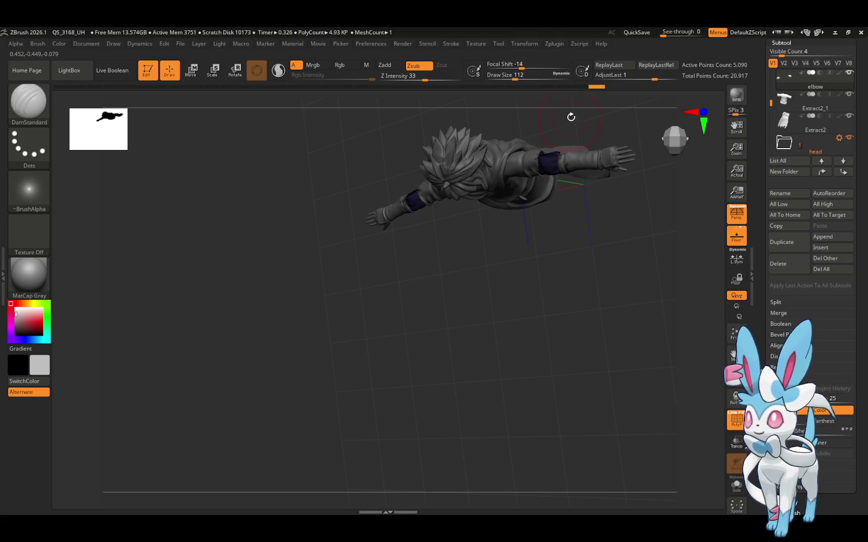
drag(571, 117, 554, 171)
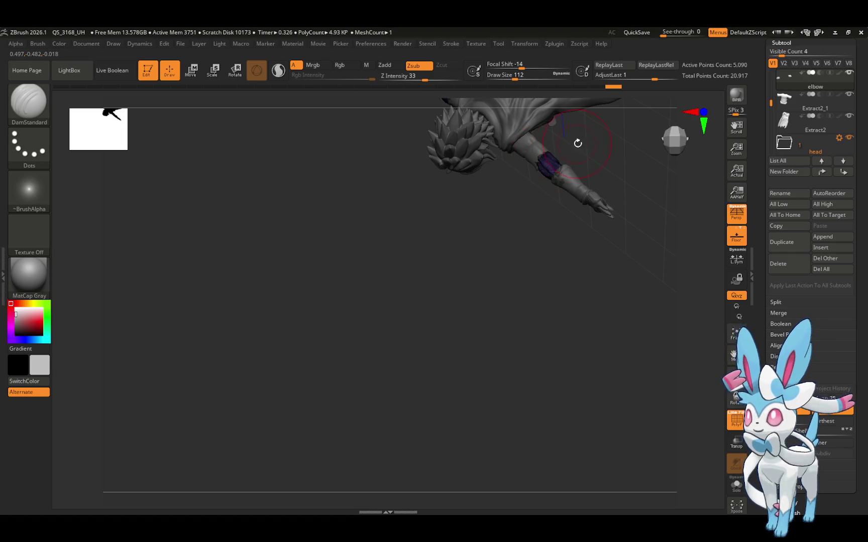
drag(577, 142, 546, 152)
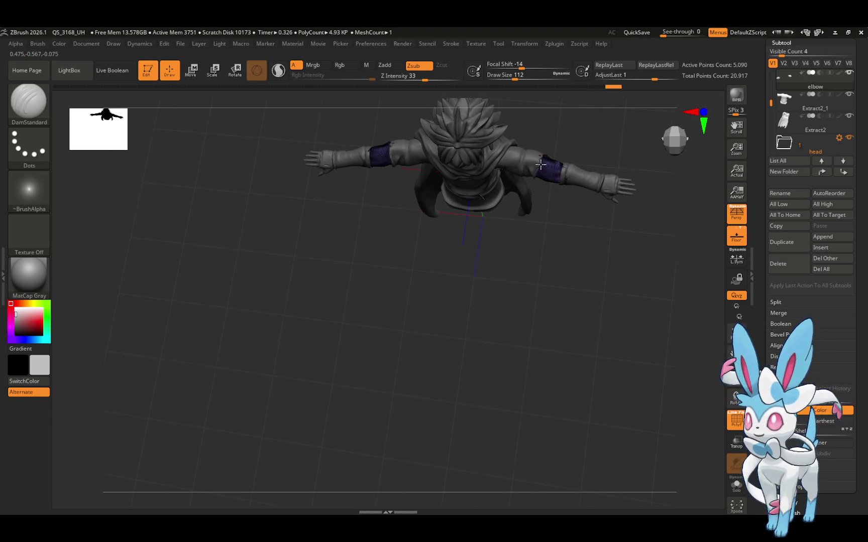
right_drag(552, 156, 577, 185)
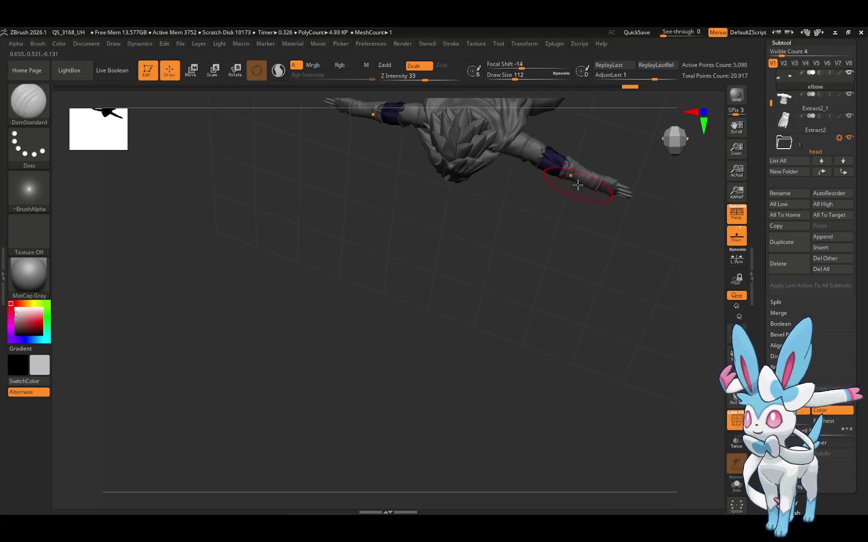
click(29, 101)
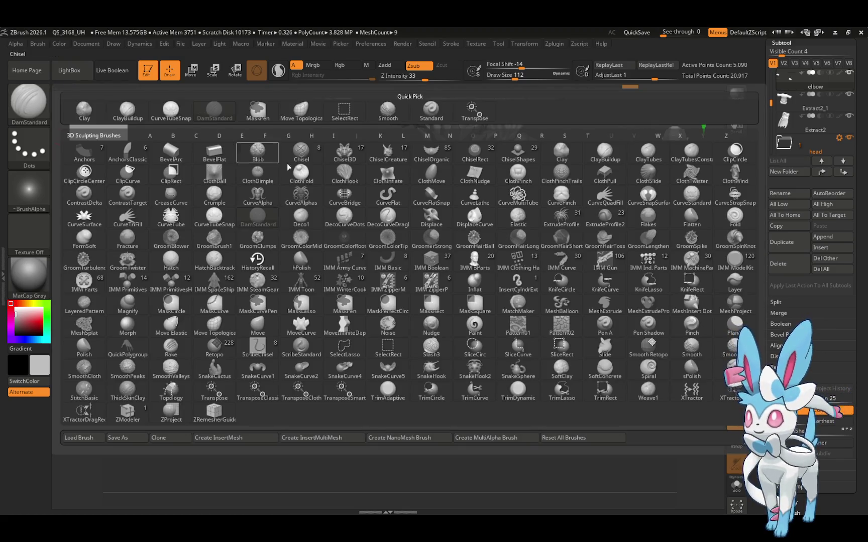
click(301, 109)
right_drag(555, 173, 565, 197)
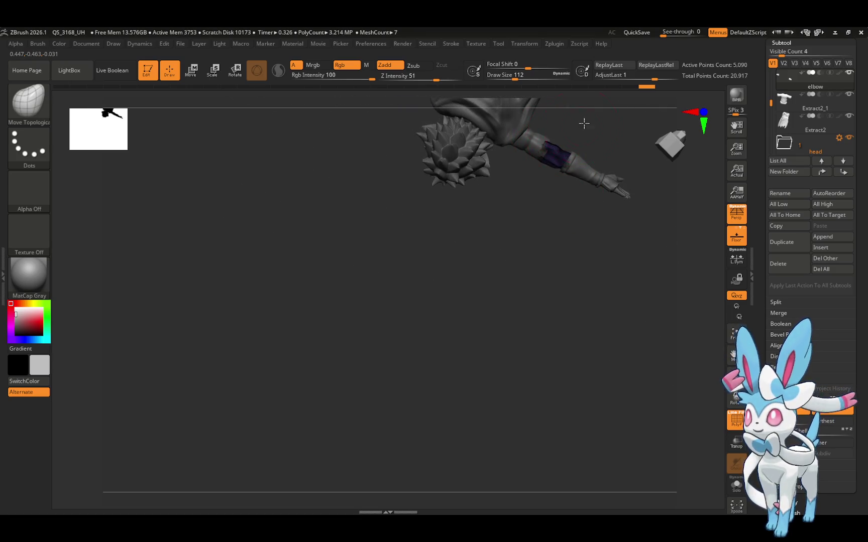
mouse_move(581, 124)
right_down()
mouse_move(547, 165)
mouse_move(550, 143)
right_up()
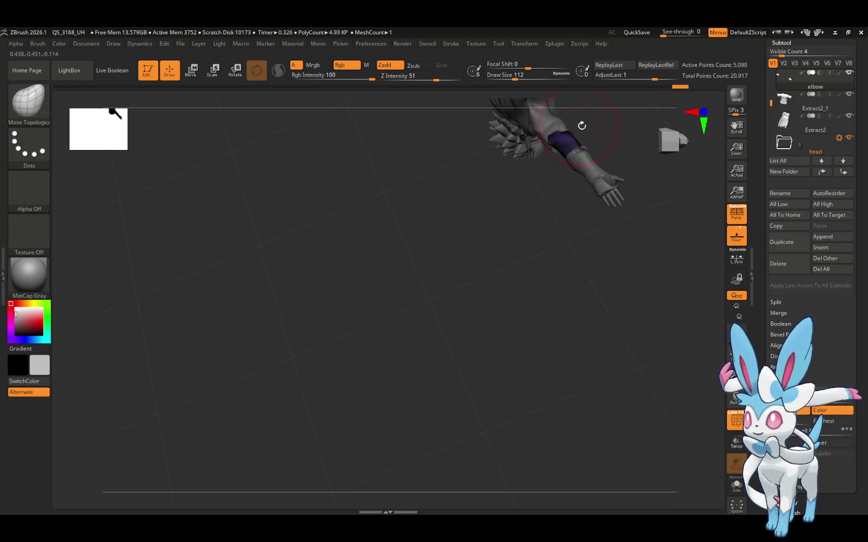
mouse_move(563, 129)
right_down()
mouse_move(582, 123)
mouse_move(575, 120)
right_up()
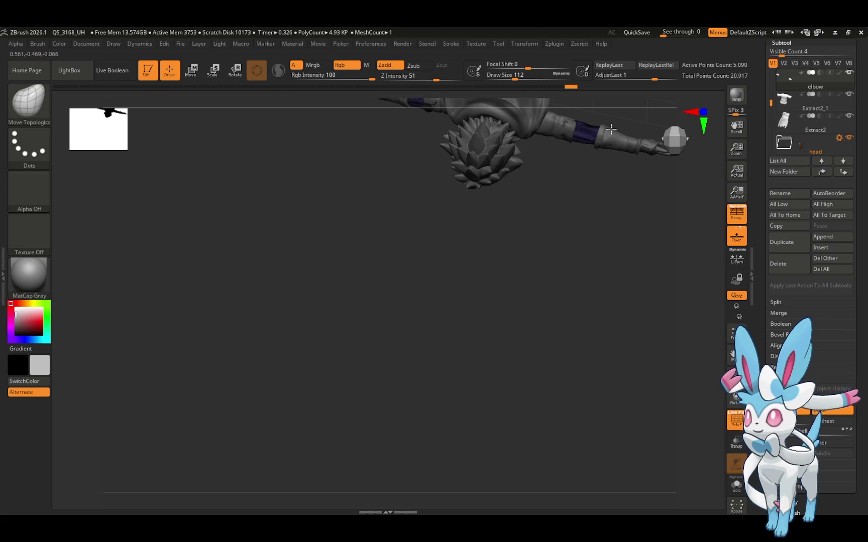
mouse_move(617, 129)
right_down()
mouse_move(595, 180)
mouse_move(615, 128)
right_up()
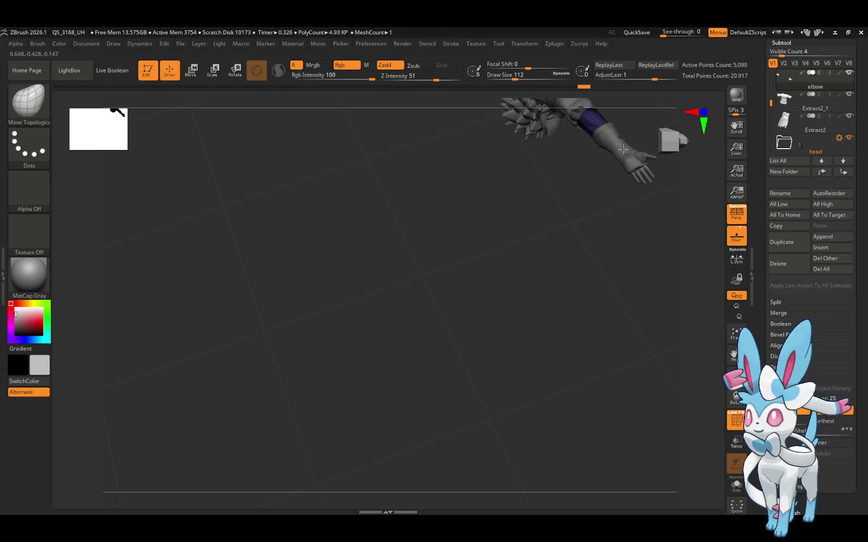
mouse_move(630, 128)
right_down()
mouse_move(633, 100)
mouse_move(633, 150)
mouse_move(610, 111)
mouse_move(632, 129)
mouse_move(628, 102)
right_up()
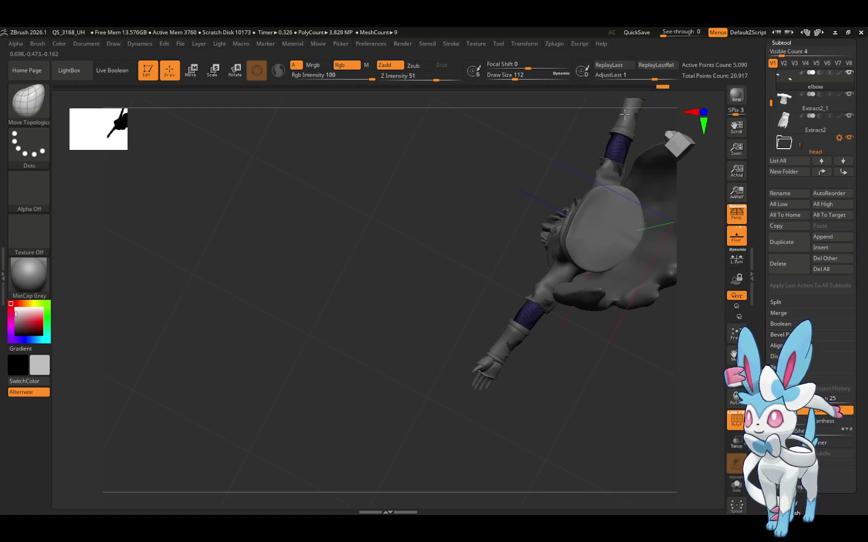
mouse_move(551, 272)
right_down()
mouse_move(545, 341)
mouse_move(519, 317)
mouse_move(511, 339)
mouse_move(496, 296)
mouse_move(523, 351)
mouse_move(566, 384)
mouse_move(565, 376)
right_up()
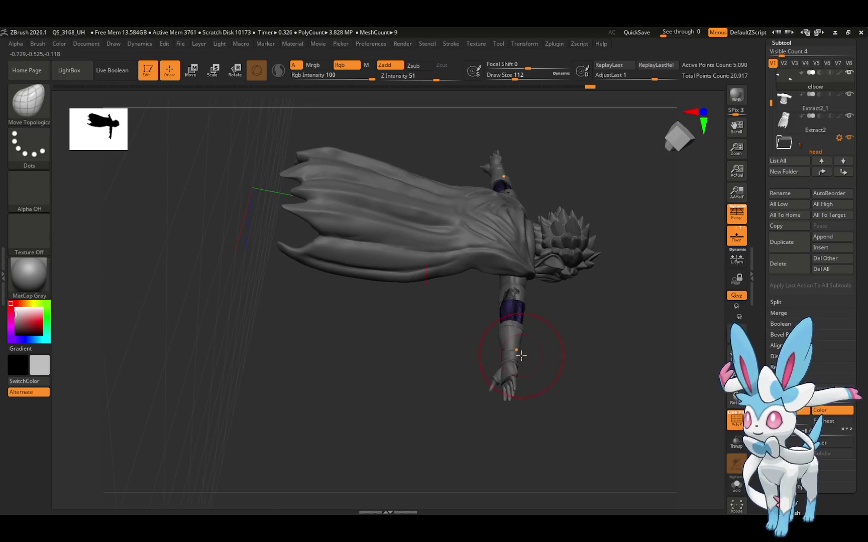
right_drag(522, 356, 518, 353)
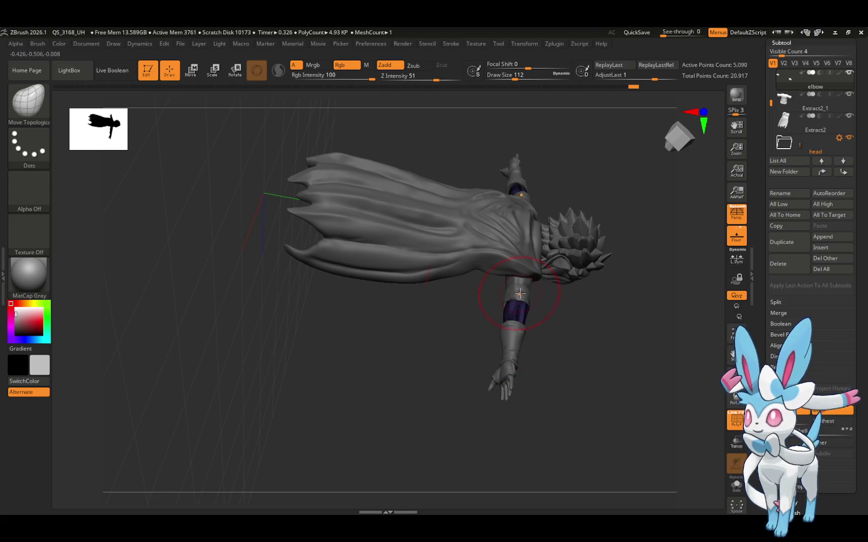
mouse_move(564, 313)
mouse_down()
mouse_move(643, 251)
mouse_move(592, 286)
mouse_move(513, 248)
mouse_move(538, 310)
mouse_up()
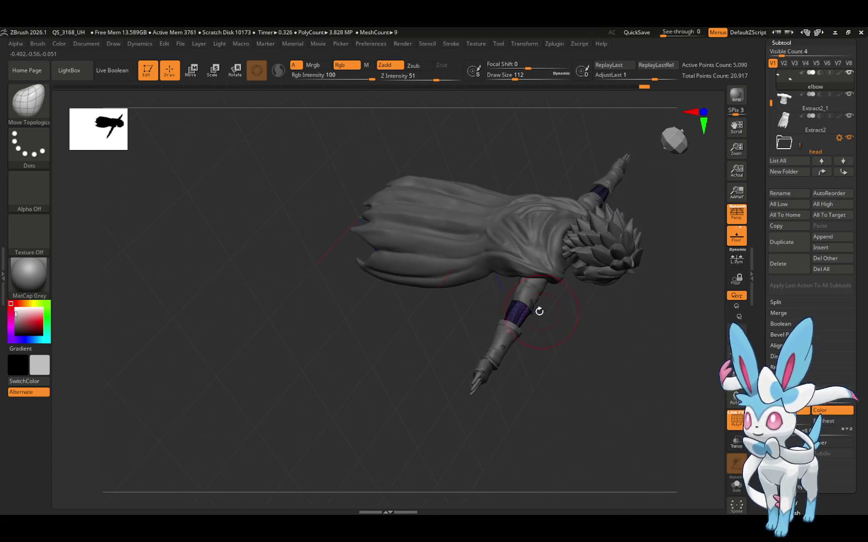
key(shift)
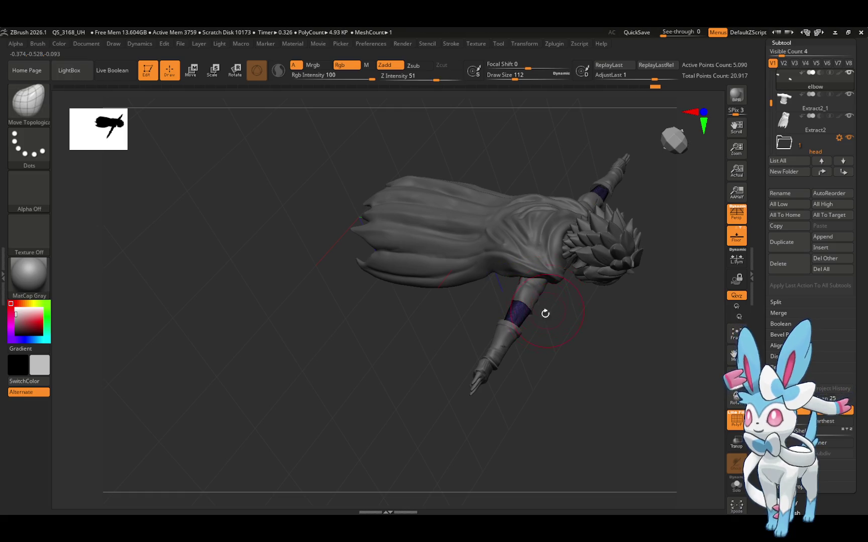
mouse_move(518, 318)
mouse_down()
mouse_move(549, 301)
mouse_move(519, 251)
mouse_move(542, 341)
mouse_move(514, 256)
mouse_move(678, 194)
mouse_move(680, 185)
mouse_up()
Remesh the active piece with Zplugin's EaZyREMESH IT HS!
click(554, 43)
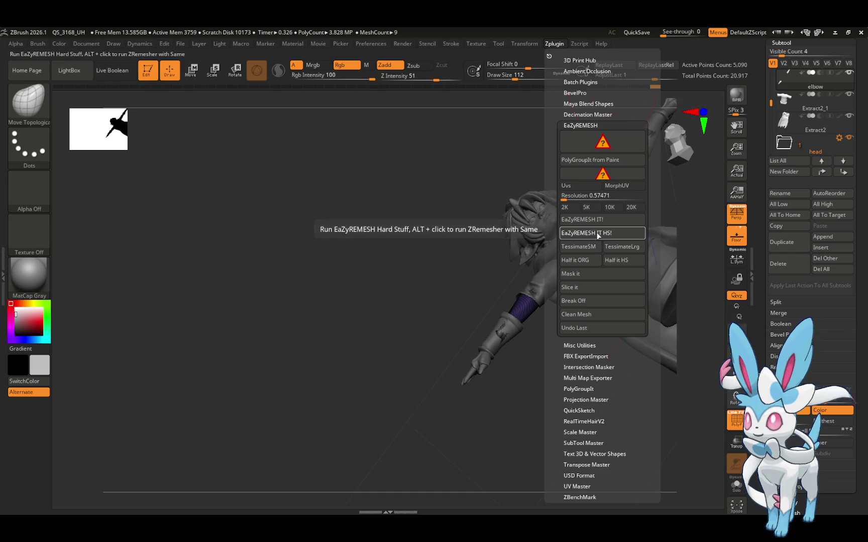
click(598, 233)
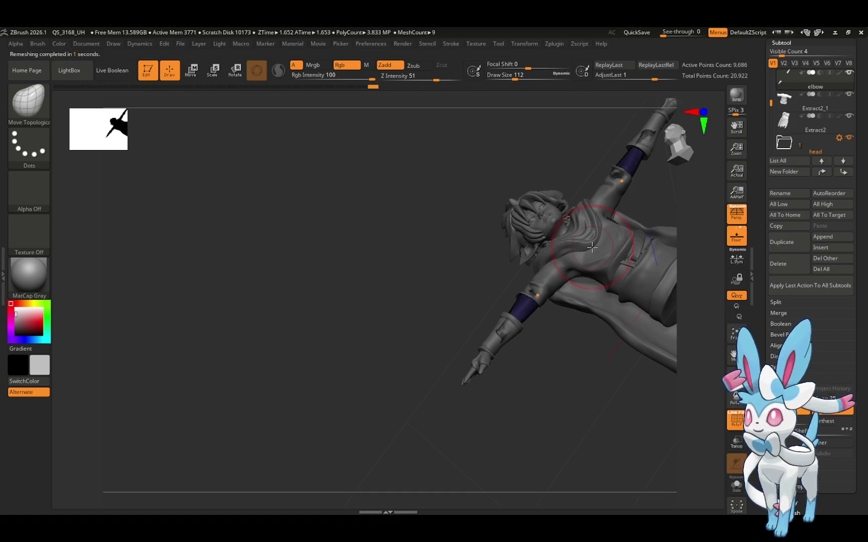
click(579, 44)
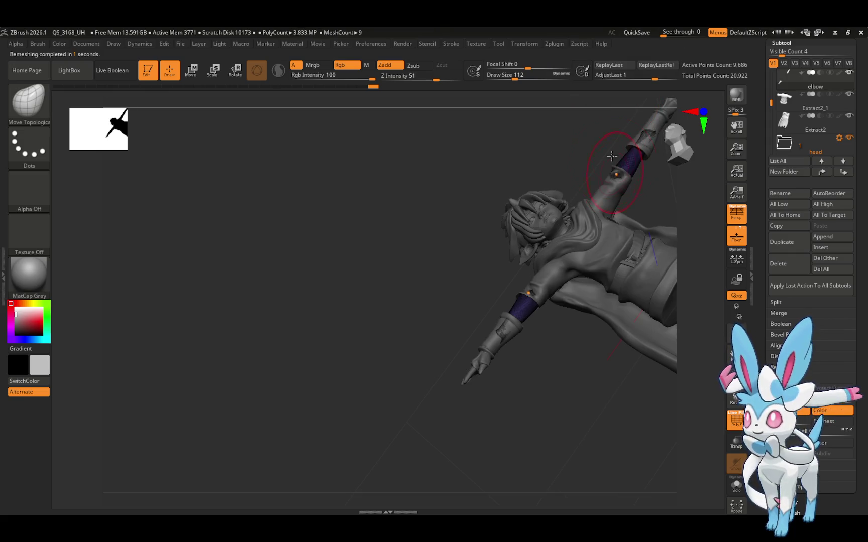
Pre-process and decimate the current piece to about 15.5%, leaving 1,503 active points
click(549, 45)
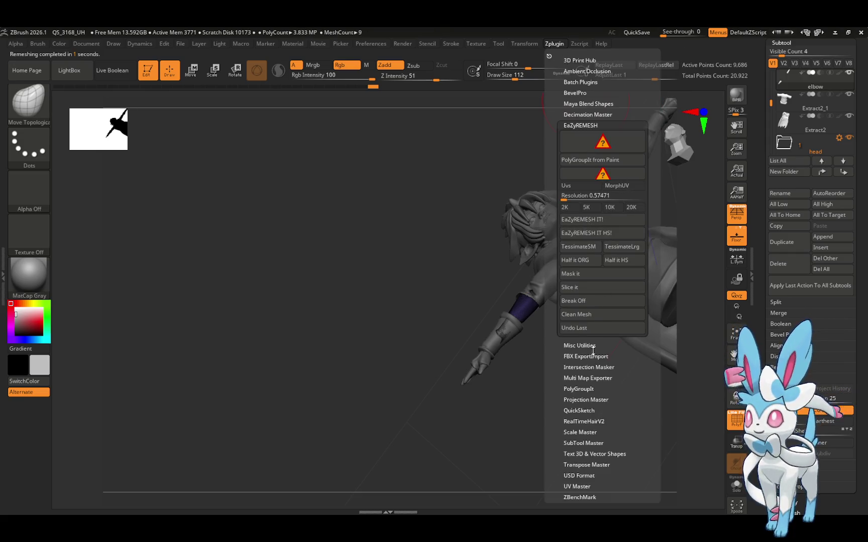
click(594, 114)
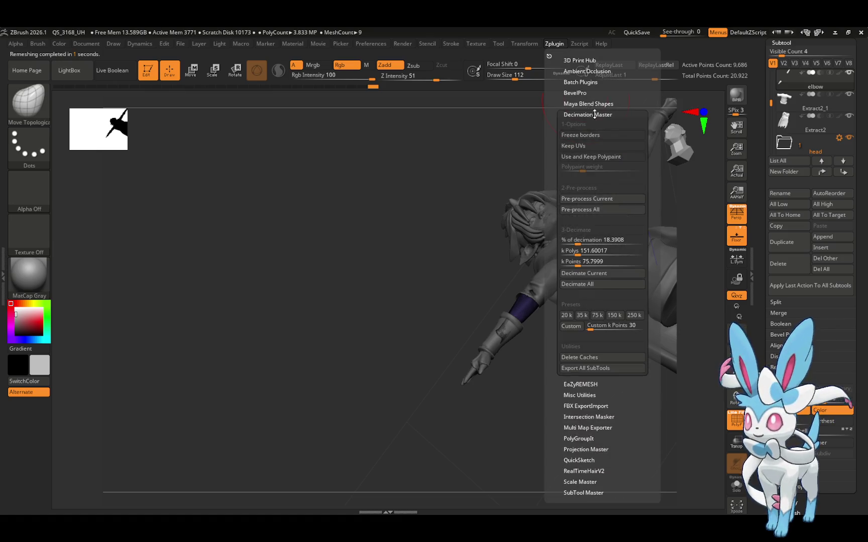
drag(597, 236, 659, 238)
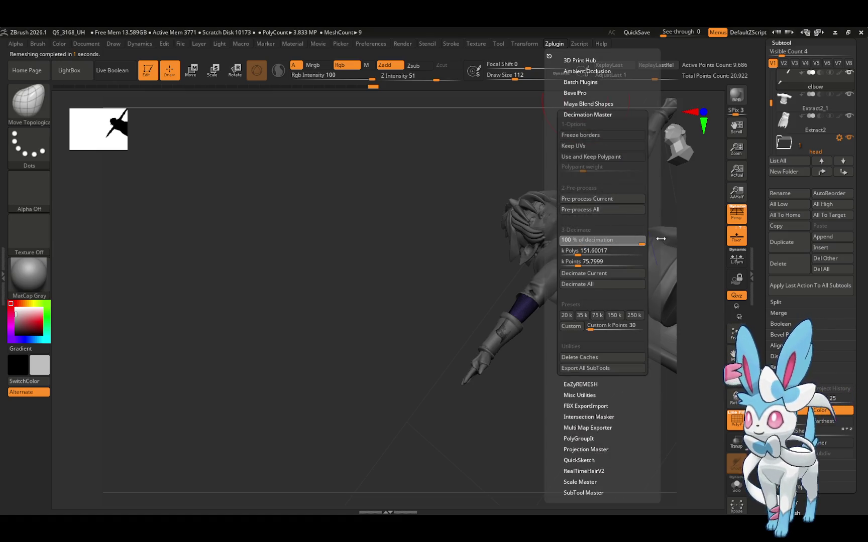
click(601, 199)
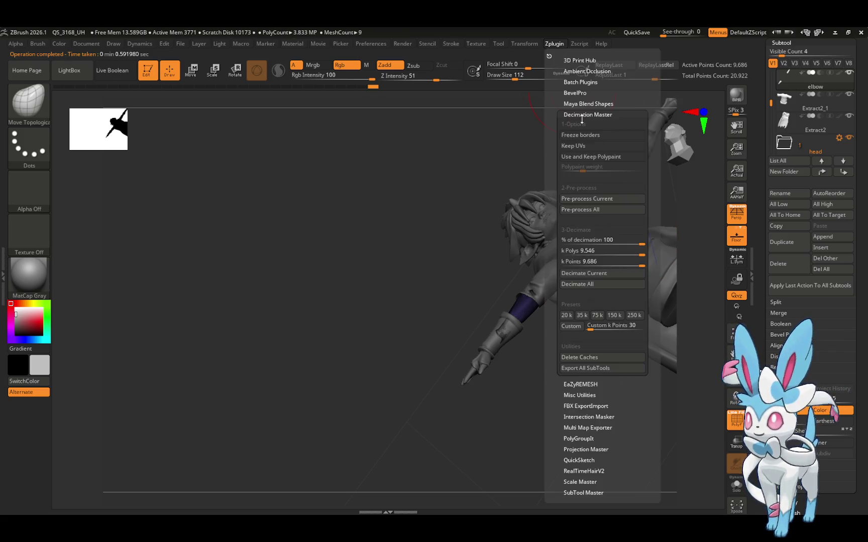
click(602, 240)
text(15)
key(Return)
click(589, 273)
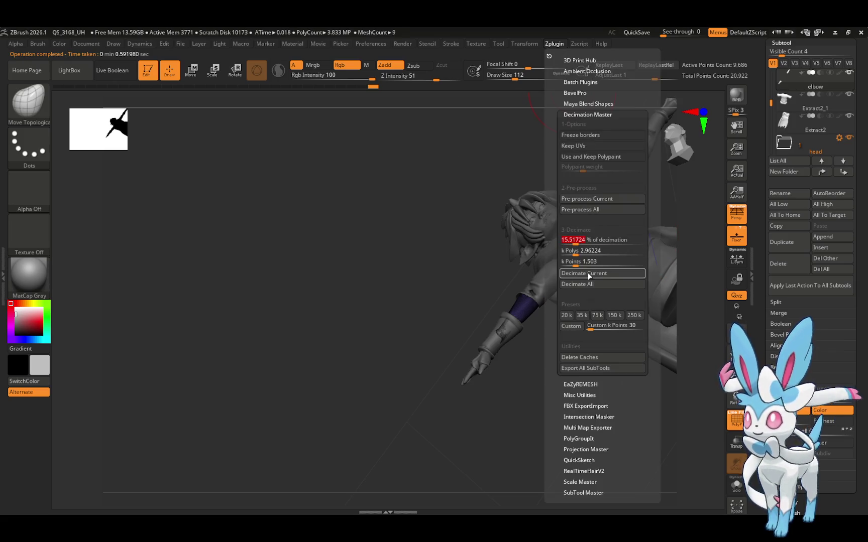
Turn the figure to face front and bring up the EaZyREMESH options again
drag(660, 195, 670, 195)
click(555, 45)
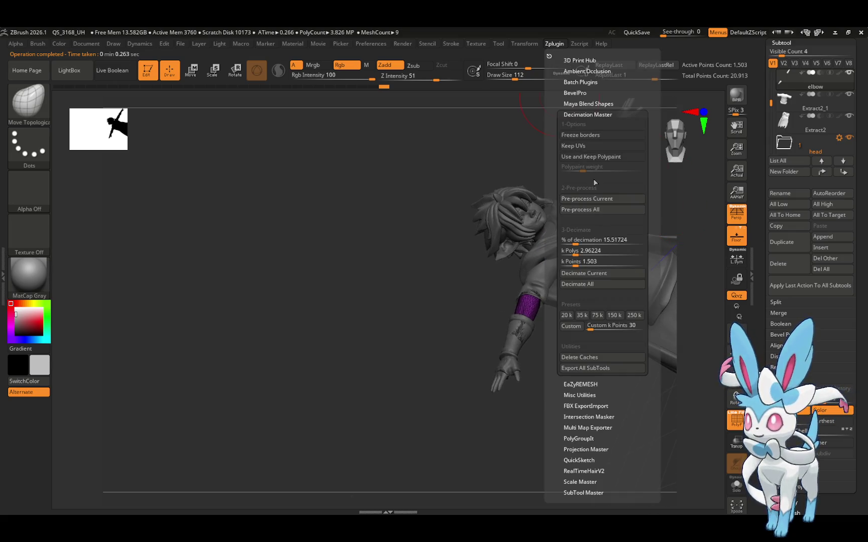
click(601, 200)
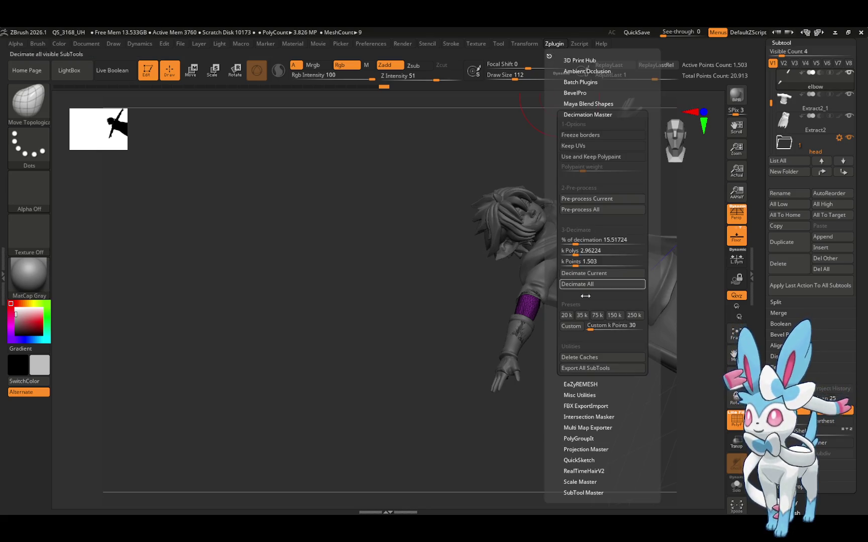
click(580, 384)
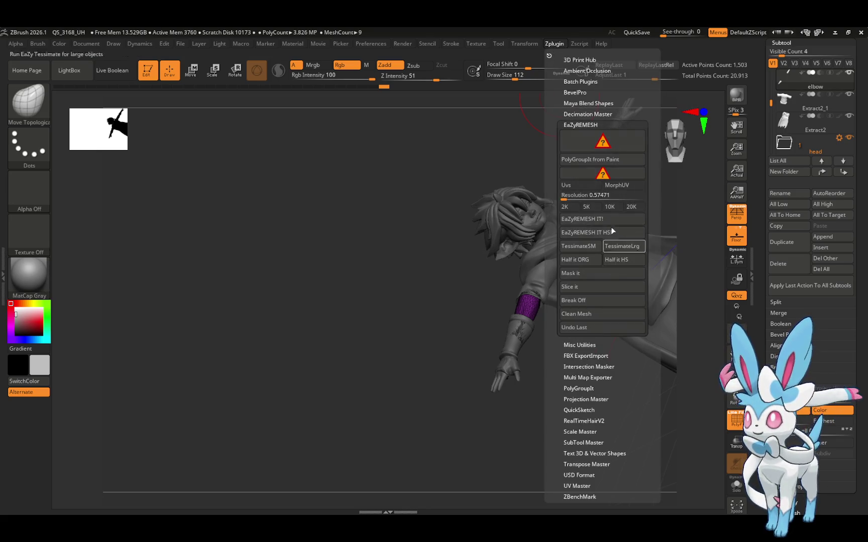
Try a remesh at the 2K resolution preset, then undo it back to 1,503 points
click(566, 207)
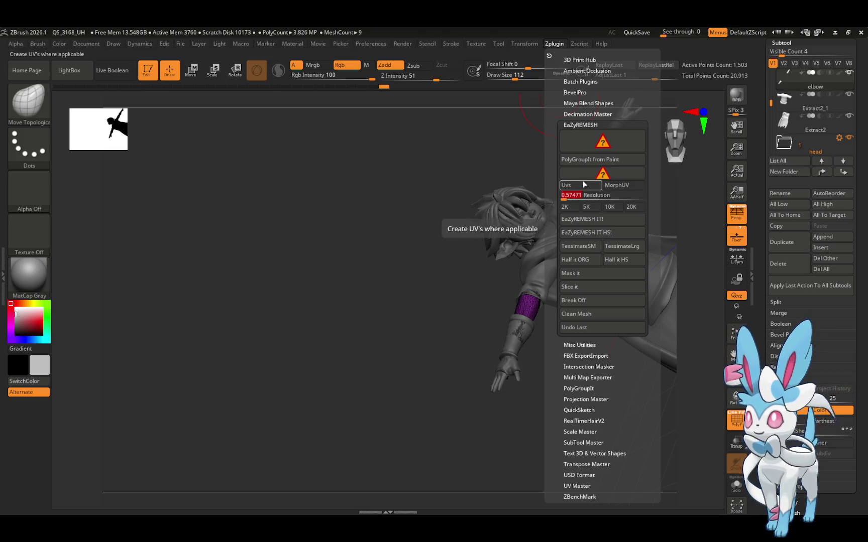
click(573, 219)
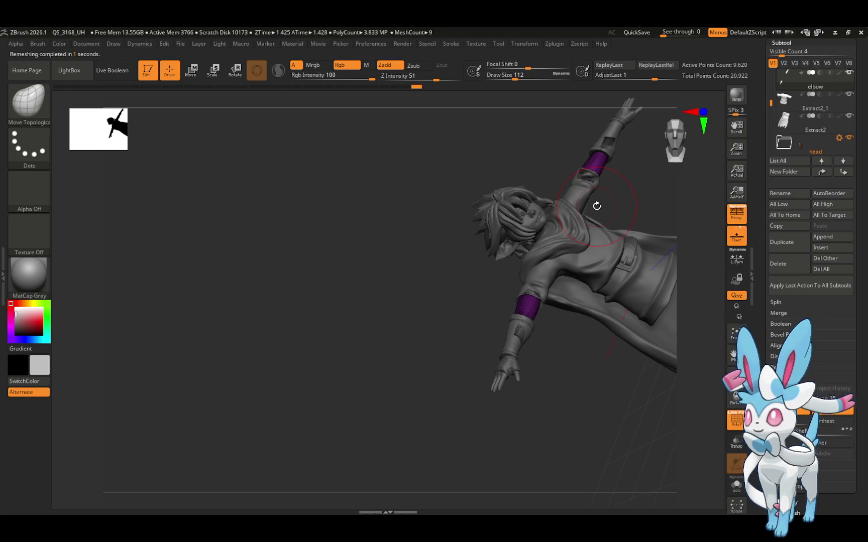
key(ctrl+z)
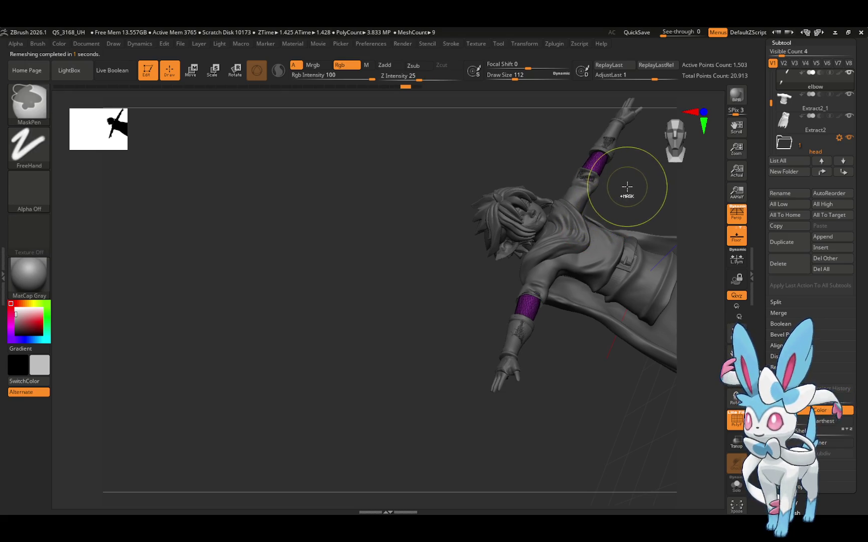
Remesh the elbow bands at resolution 0.23, cutting them to 680 active points
drag(630, 170, 626, 159)
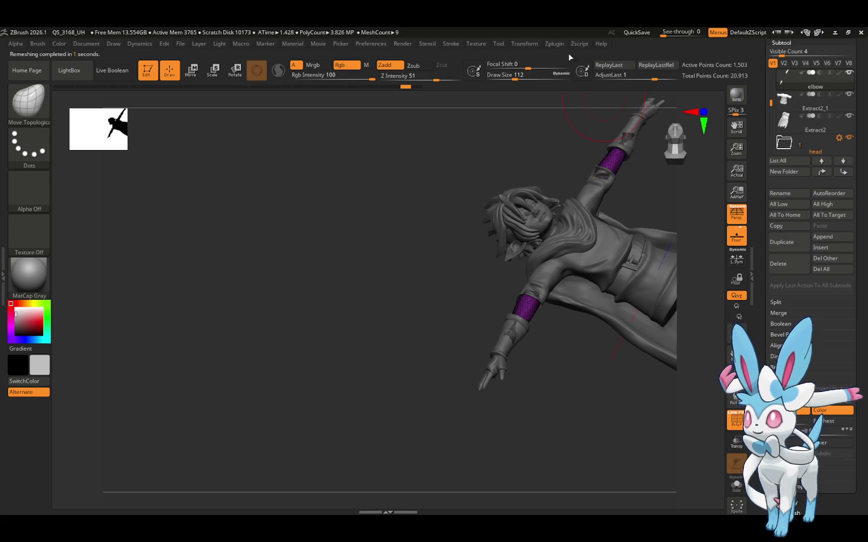
click(557, 44)
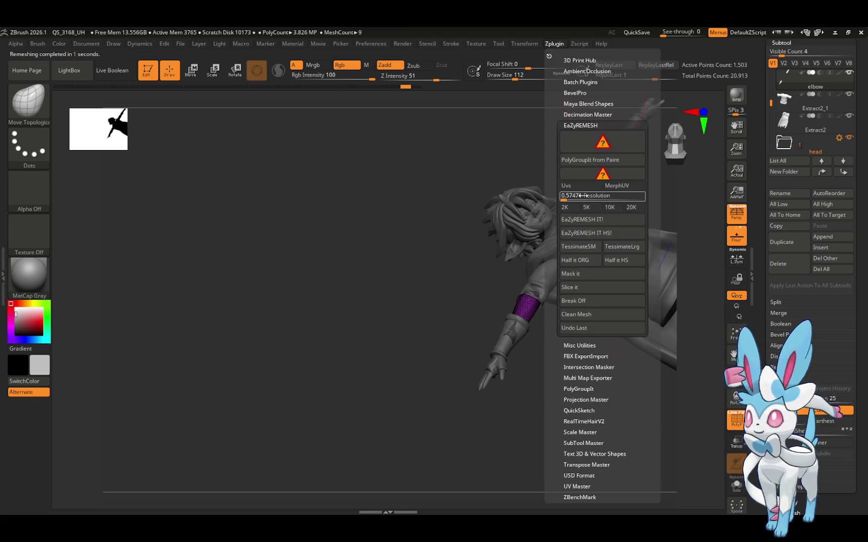
drag(580, 195, 580, 195)
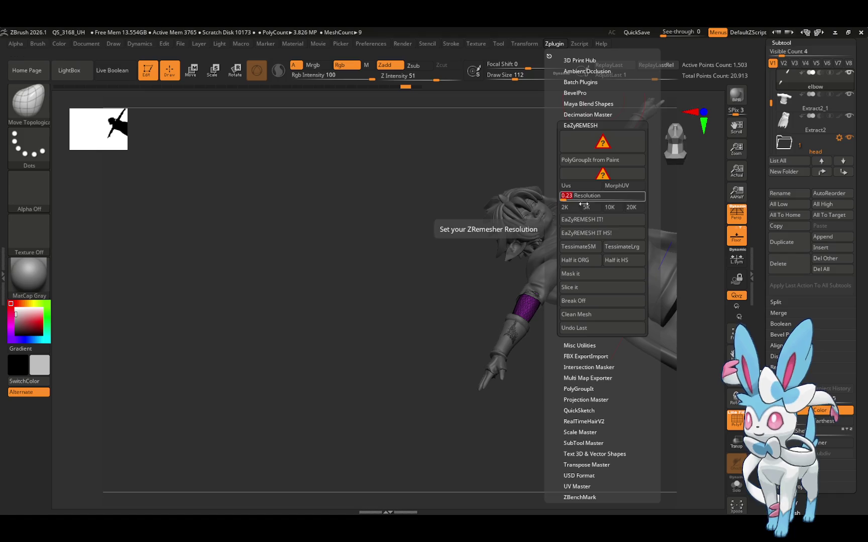
click(582, 220)
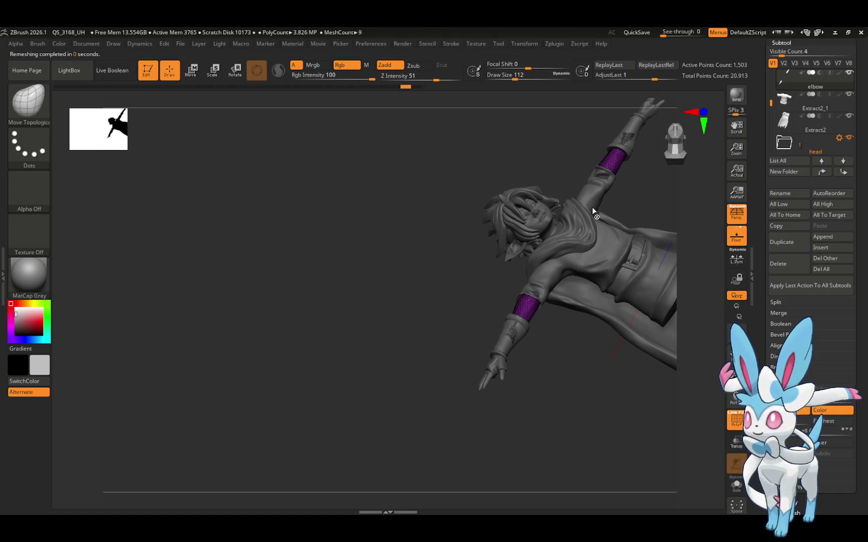
mouse_move(635, 180)
mouse_down()
mouse_move(623, 187)
mouse_move(634, 190)
mouse_move(599, 202)
mouse_move(540, 206)
mouse_move(557, 206)
mouse_up()
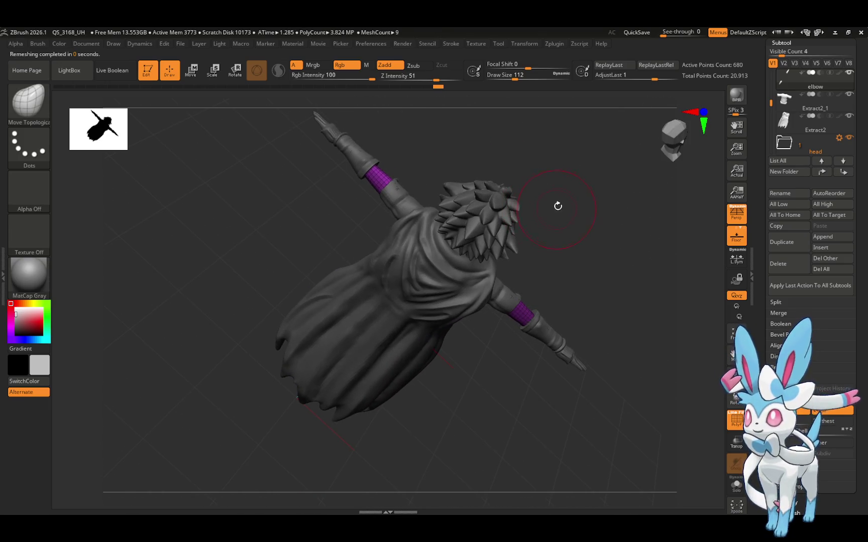
Divide the remeshed elbow bands three times to reach SDiv 4
scroll(758, 354, down, 6)
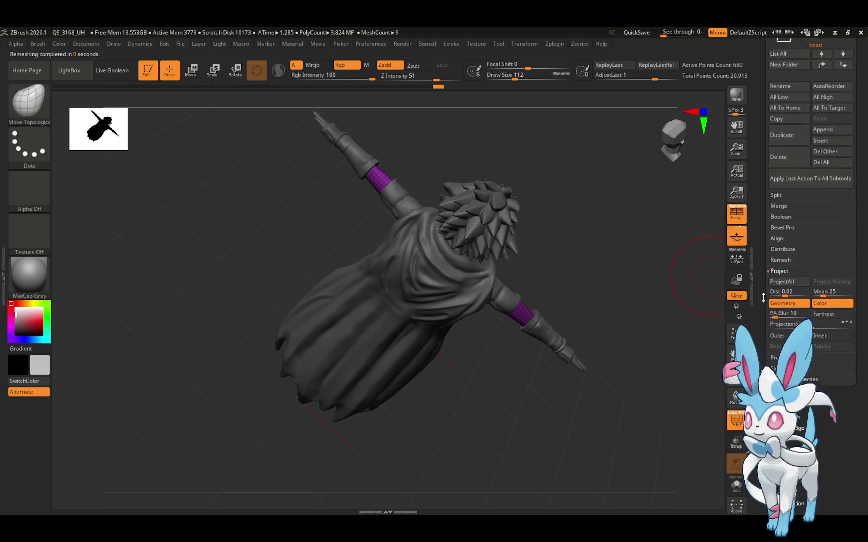
click(776, 354)
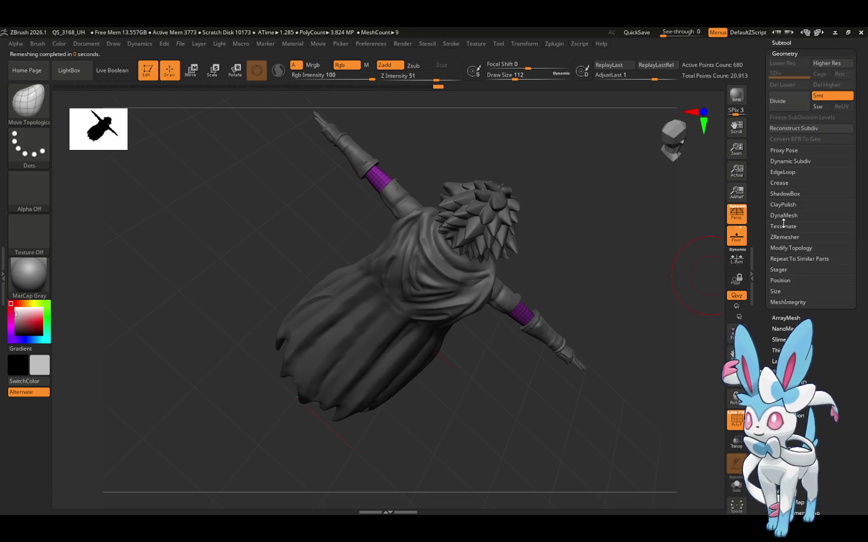
click(781, 104)
double_click(783, 107)
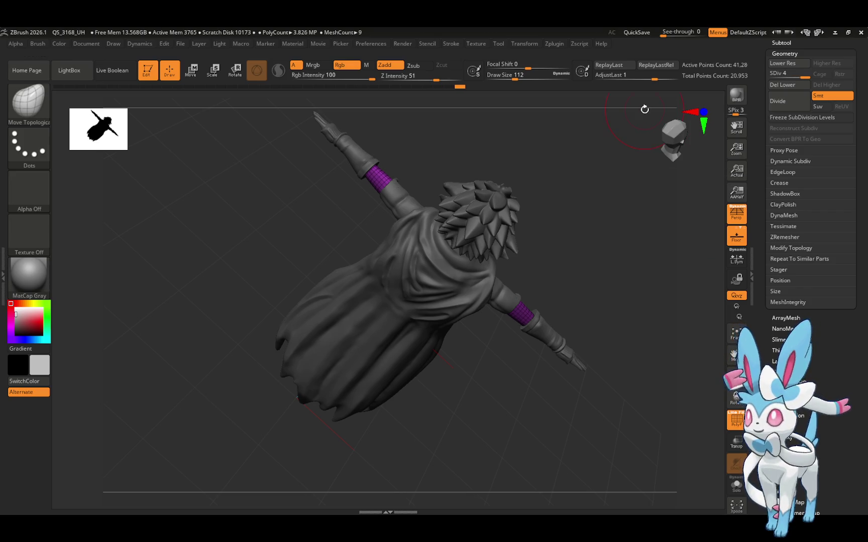
Switch to the ClothMove brush and pull the arm band with a cloth stroke
click(42, 101)
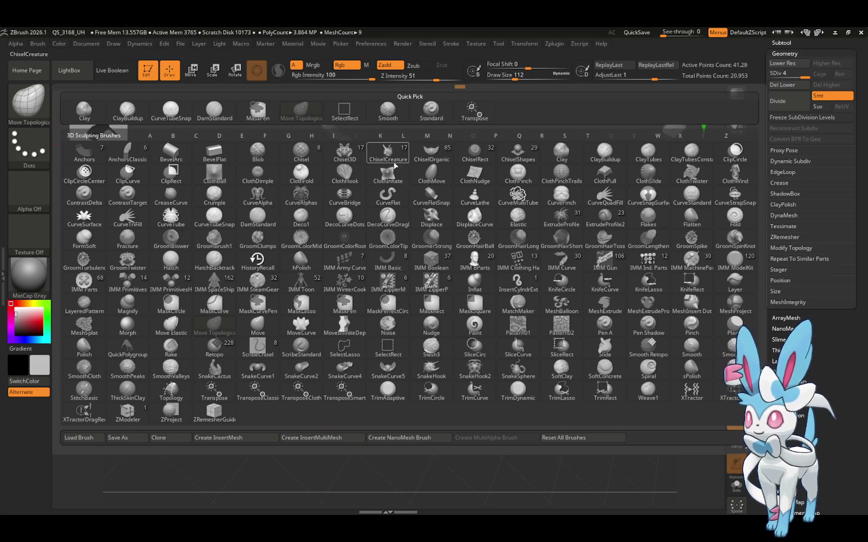
click(432, 176)
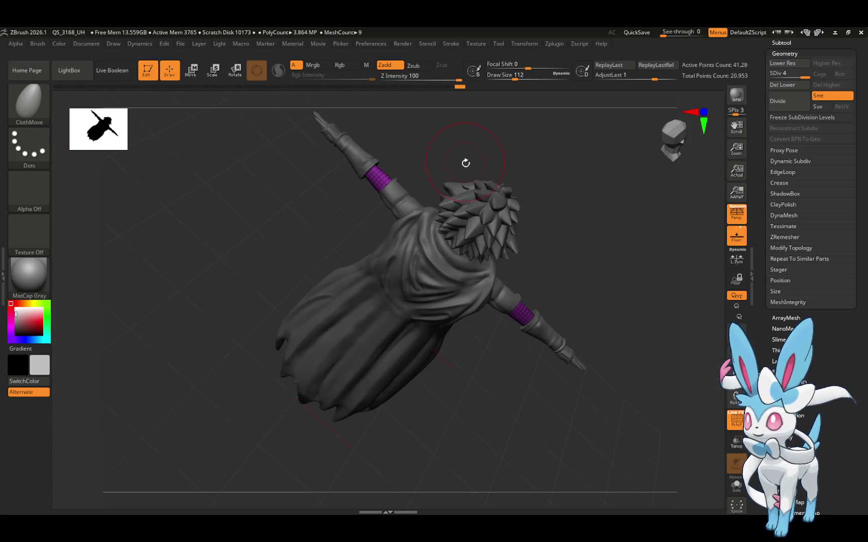
click(385, 172)
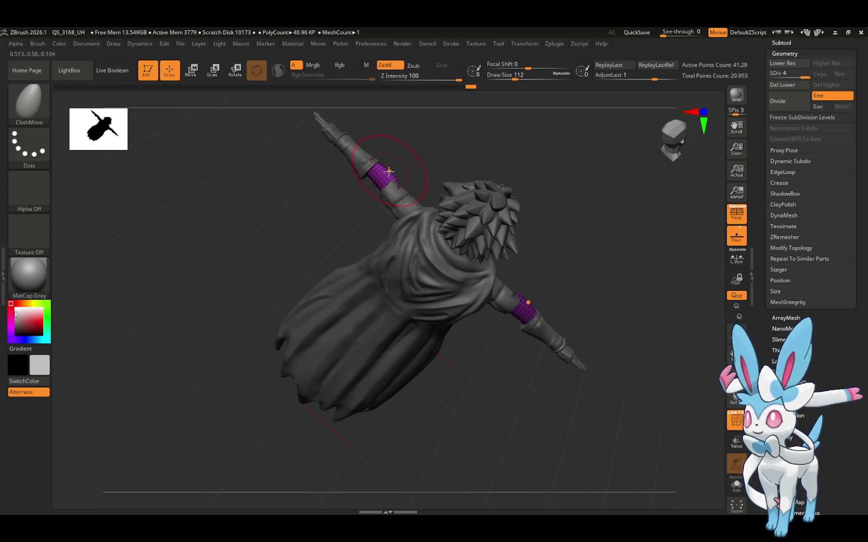
mouse_move(410, 156)
mouse_down()
mouse_move(371, 185)
mouse_move(372, 170)
mouse_up()
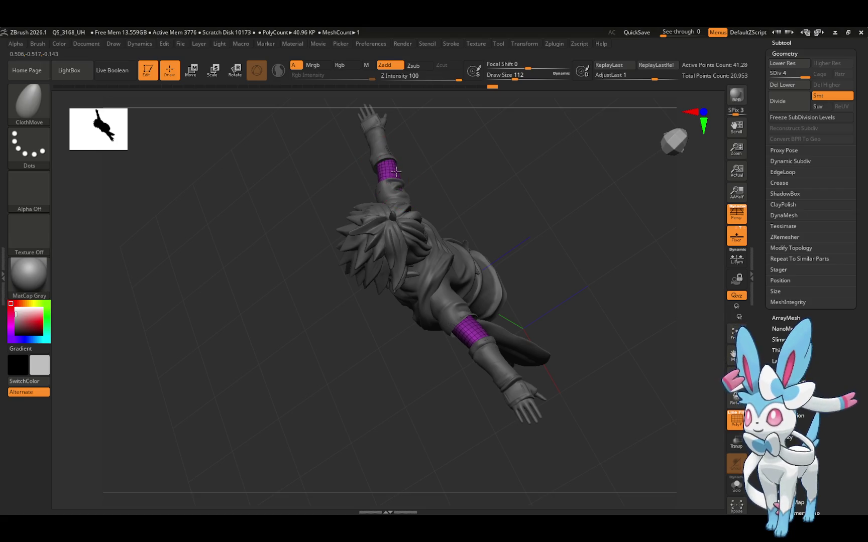
mouse_move(396, 169)
right_down()
mouse_move(400, 179)
mouse_move(430, 174)
mouse_move(386, 183)
mouse_move(411, 173)
right_up()
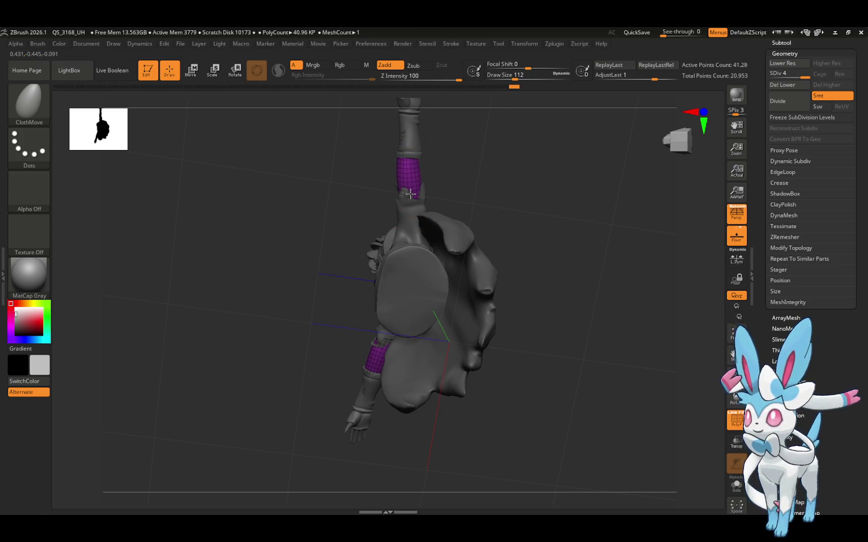
right_drag(413, 188, 412, 192)
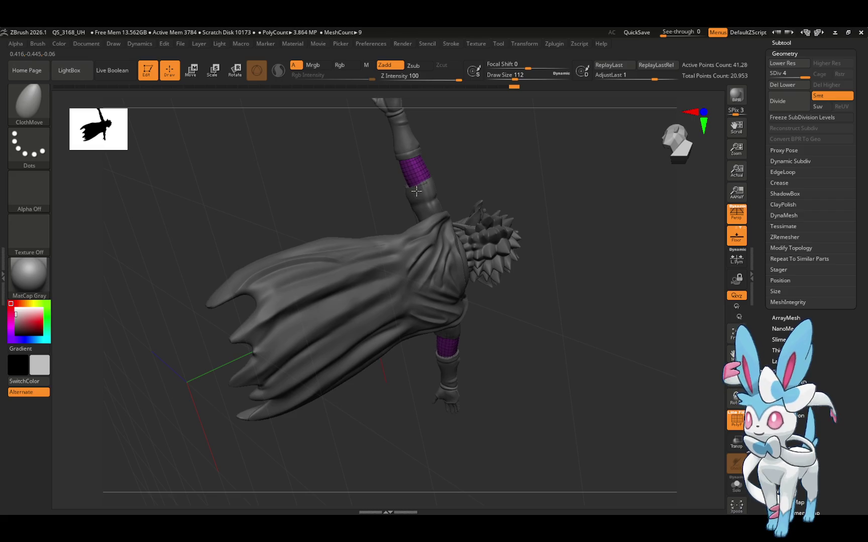
click(42, 101)
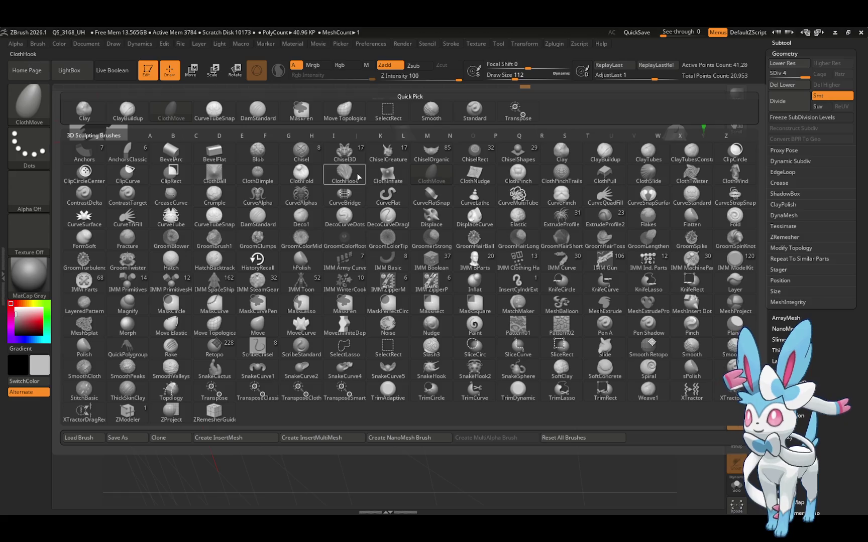
Choose the ClothNudge brush and shrink its Draw Size to 56.467
click(475, 176)
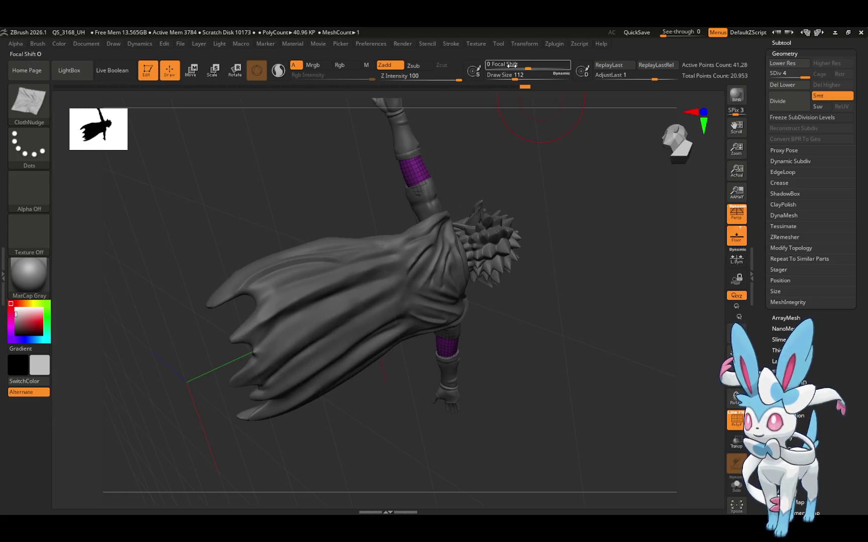
drag(527, 75, 511, 79)
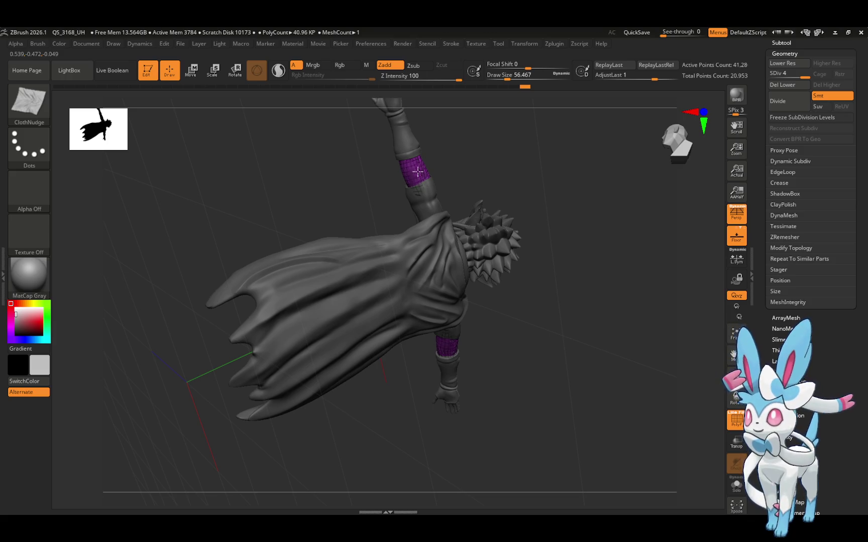
mouse_move(431, 171)
right_down()
mouse_move(436, 155)
mouse_move(395, 179)
mouse_move(430, 164)
right_up()
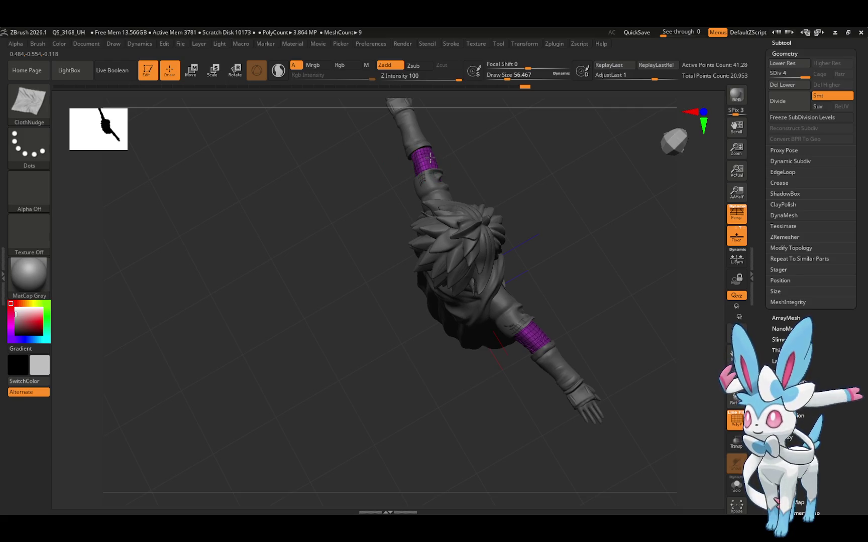
mouse_move(429, 158)
right_down()
mouse_move(450, 145)
mouse_move(444, 159)
right_up()
Nudge both elbow bands symmetrically into slight cloth-like folds
drag(447, 158, 447, 155)
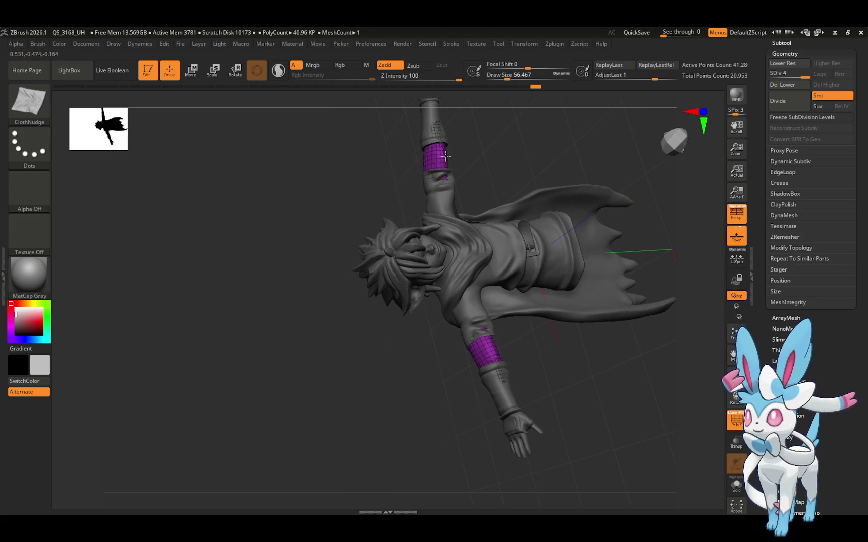
mouse_move(455, 148)
right_down()
mouse_move(523, 127)
mouse_move(452, 147)
right_up()
drag(435, 149, 437, 153)
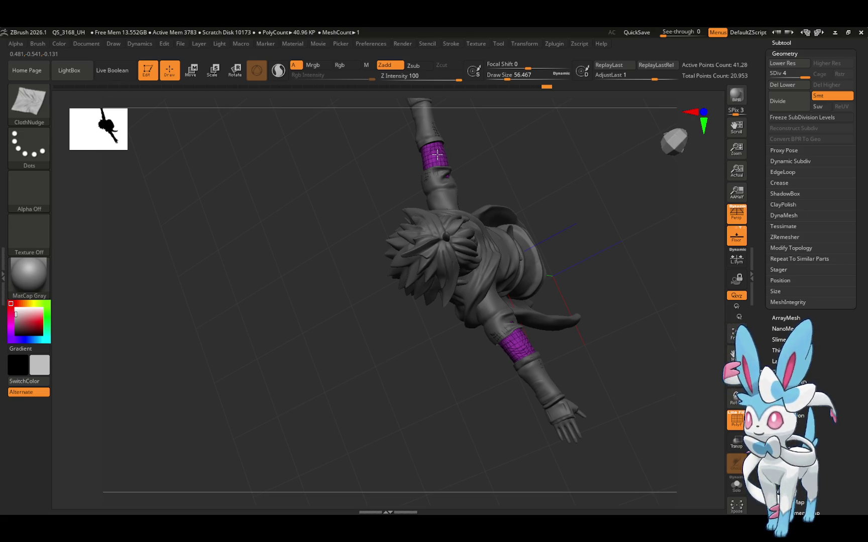
drag(472, 153, 459, 168)
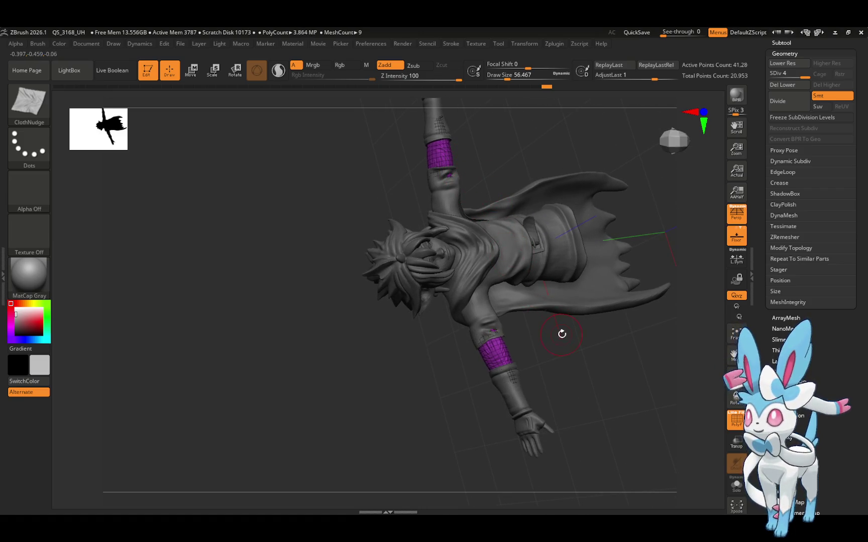
drag(560, 333, 587, 304)
Reselect Move Topological and step the elbow bands down to SDiv 1 with Shift+D
click(29, 103)
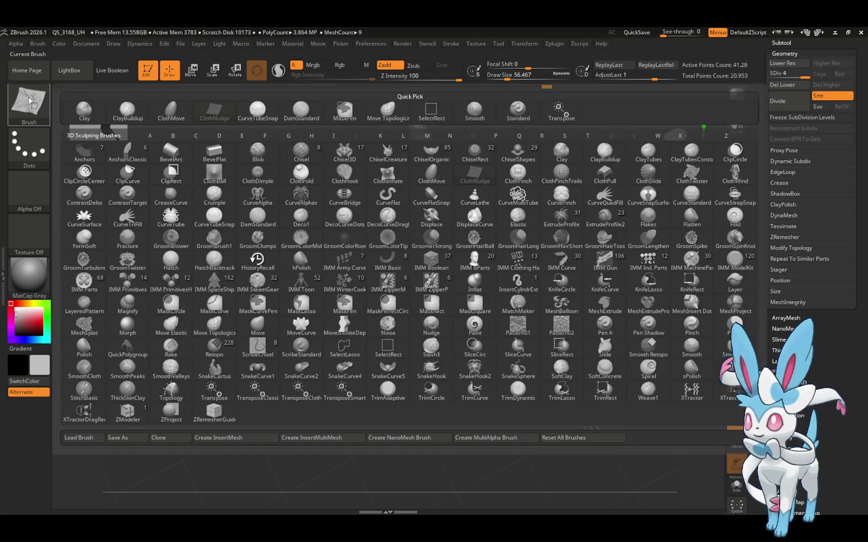
click(387, 109)
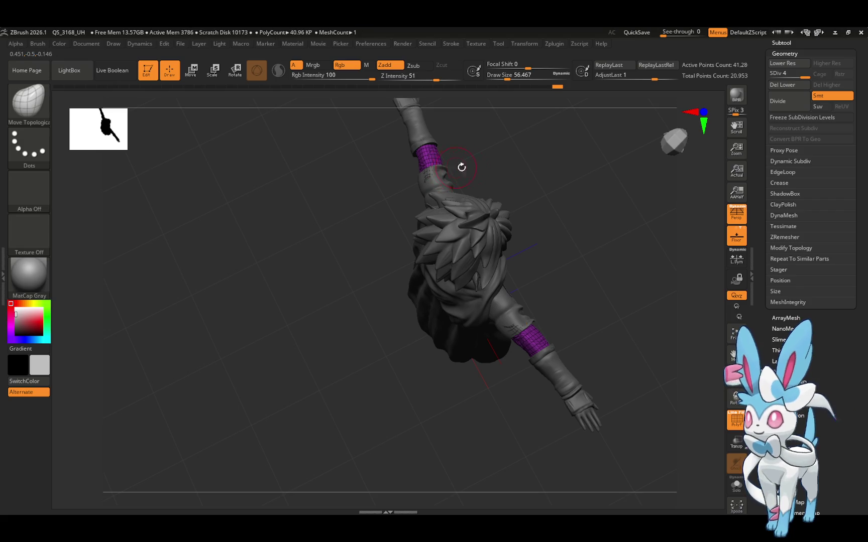
mouse_move(461, 166)
mouse_down()
mouse_move(485, 190)
mouse_move(503, 184)
mouse_move(477, 187)
mouse_move(469, 167)
mouse_up()
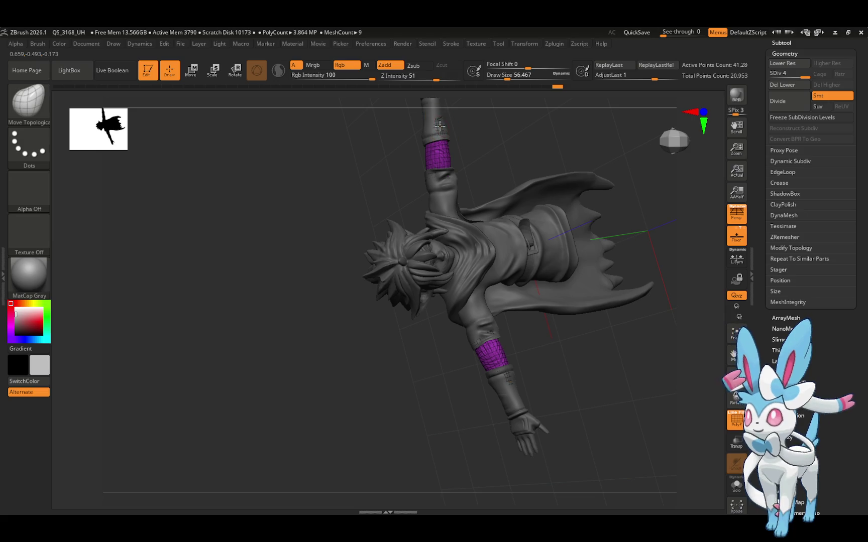
mouse_move(440, 126)
mouse_down()
mouse_move(480, 112)
mouse_move(439, 122)
mouse_up()
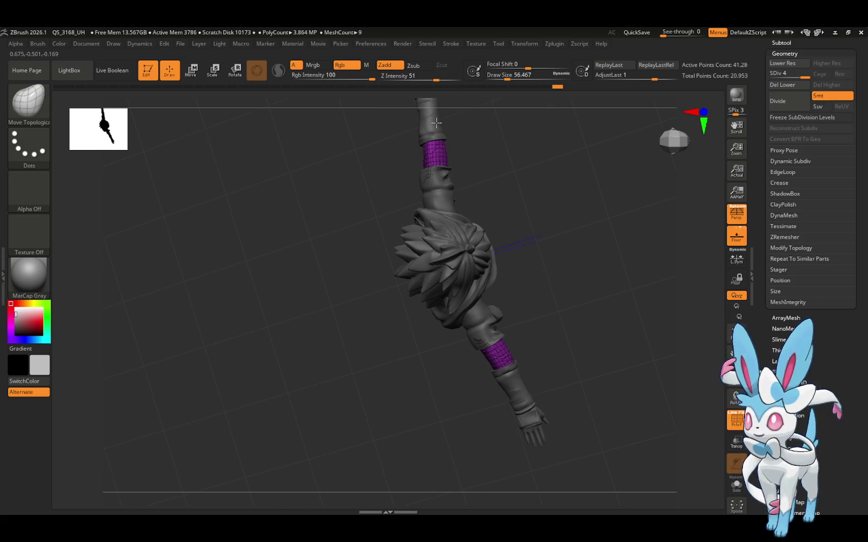
key(shift+d)
key(shift+d)
key(shift+d)
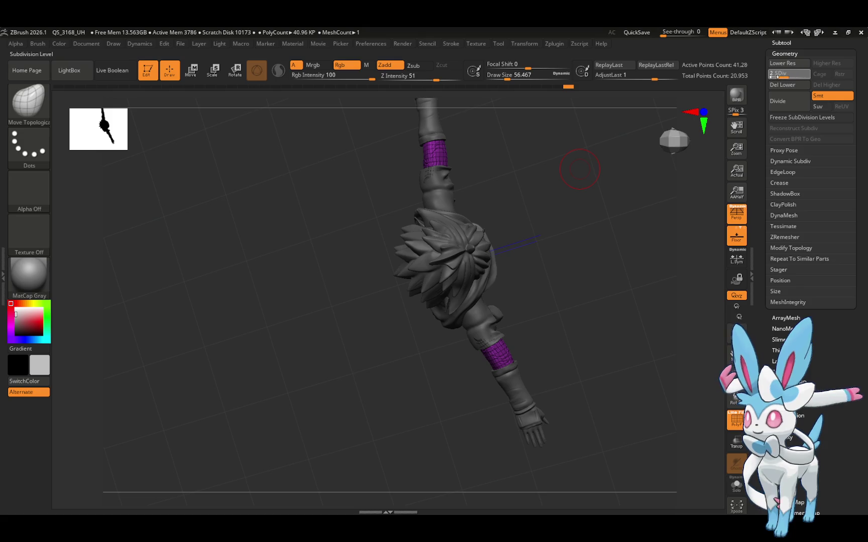
mouse_move(585, 157)
mouse_down()
mouse_move(510, 184)
mouse_move(584, 161)
mouse_up()
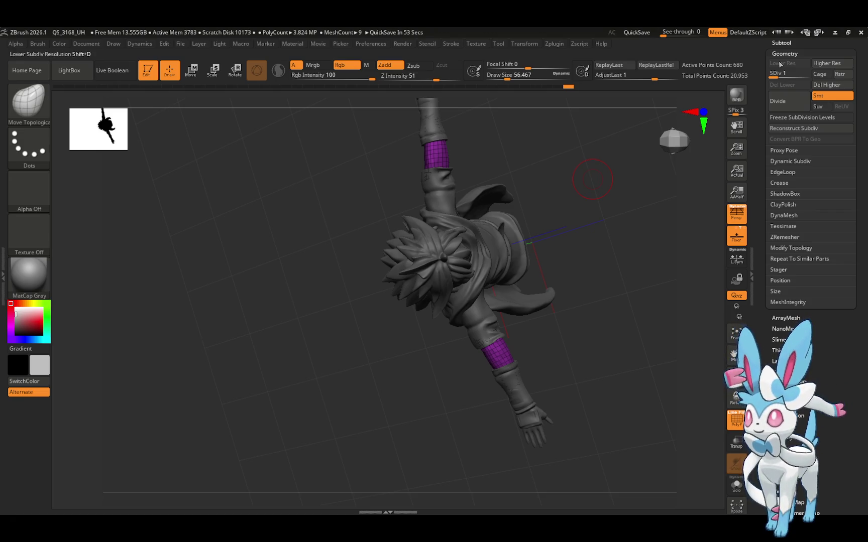
Select the model2_2 subtool in the Subtool list and view the character's back
click(783, 44)
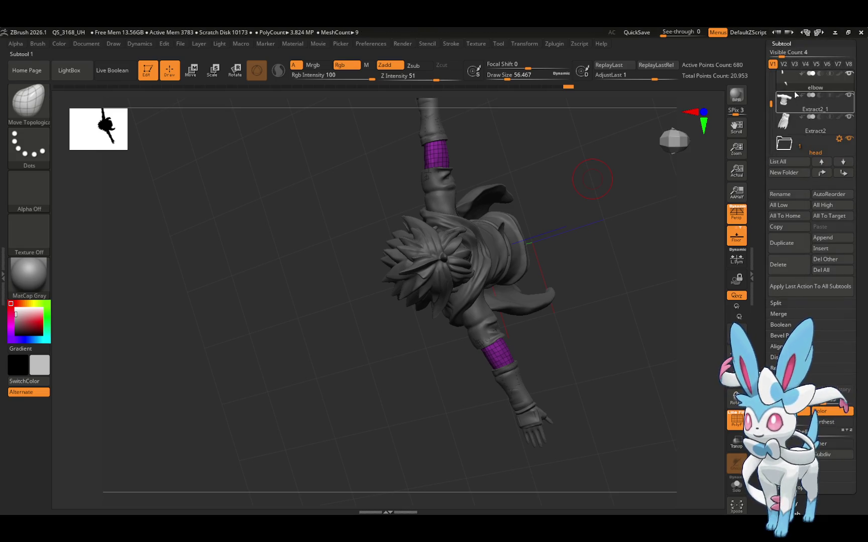
mouse_move(795, 87)
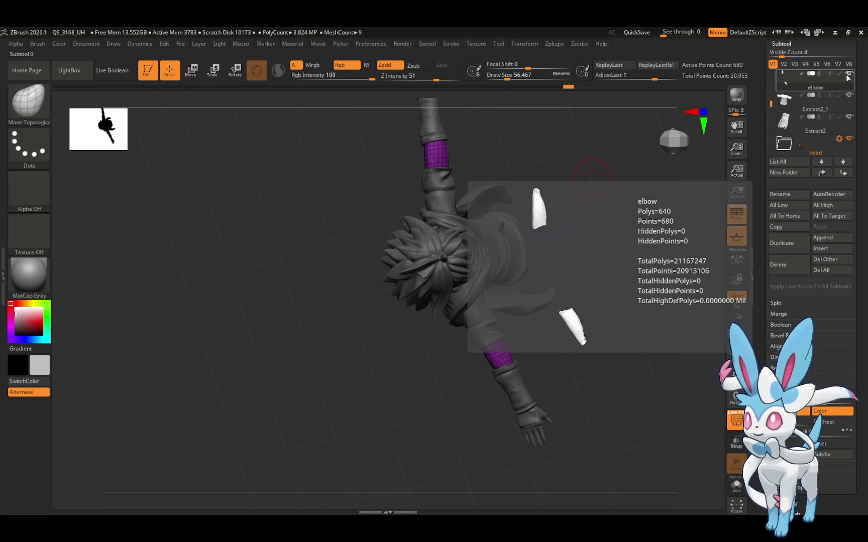
scroll(772, 112, down, 2)
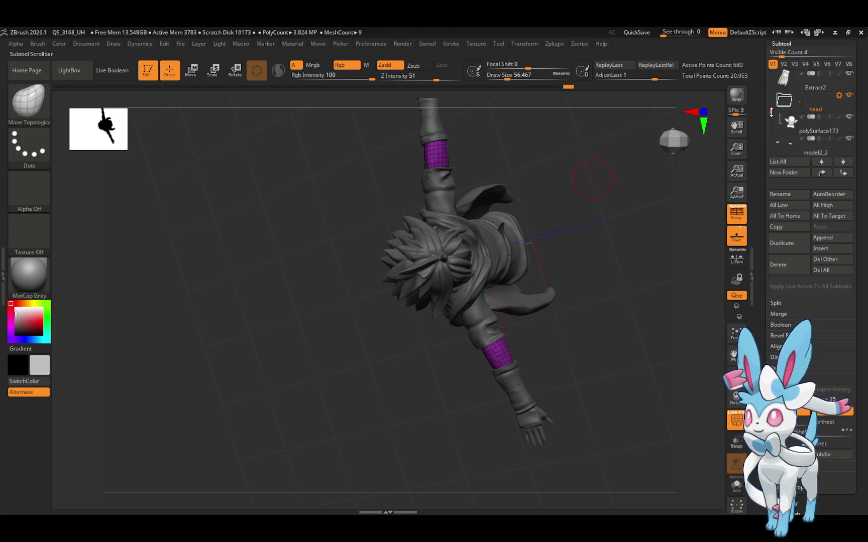
scroll(771, 113, down, 2)
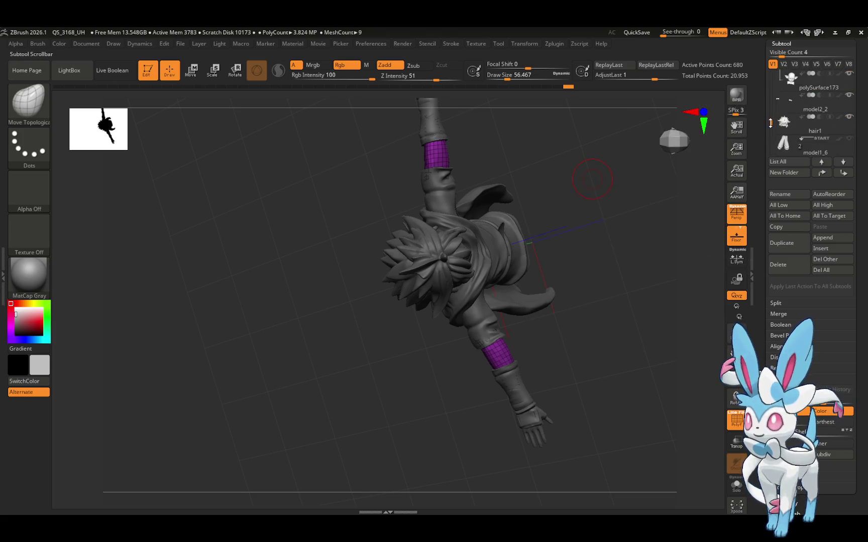
click(848, 99)
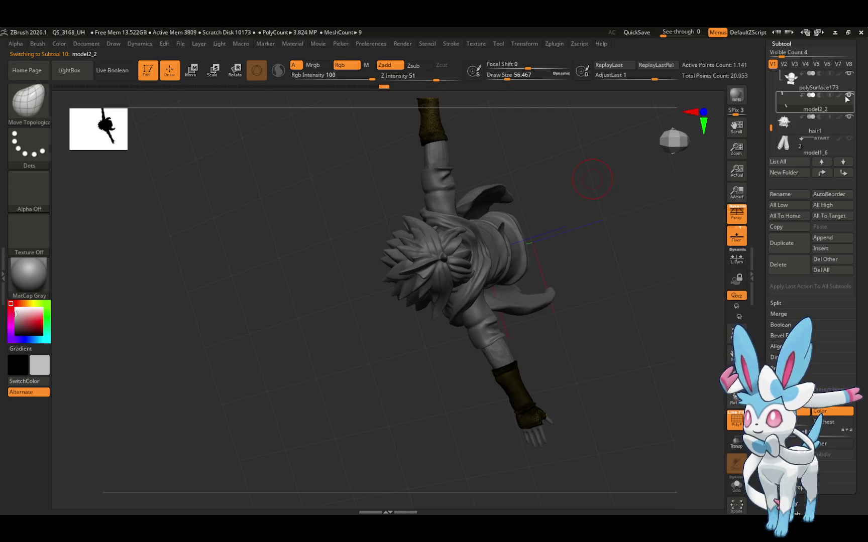
mouse_move(625, 236)
mouse_down()
mouse_move(637, 188)
mouse_move(631, 155)
mouse_move(641, 177)
mouse_move(656, 176)
mouse_move(653, 230)
mouse_move(693, 231)
mouse_up()
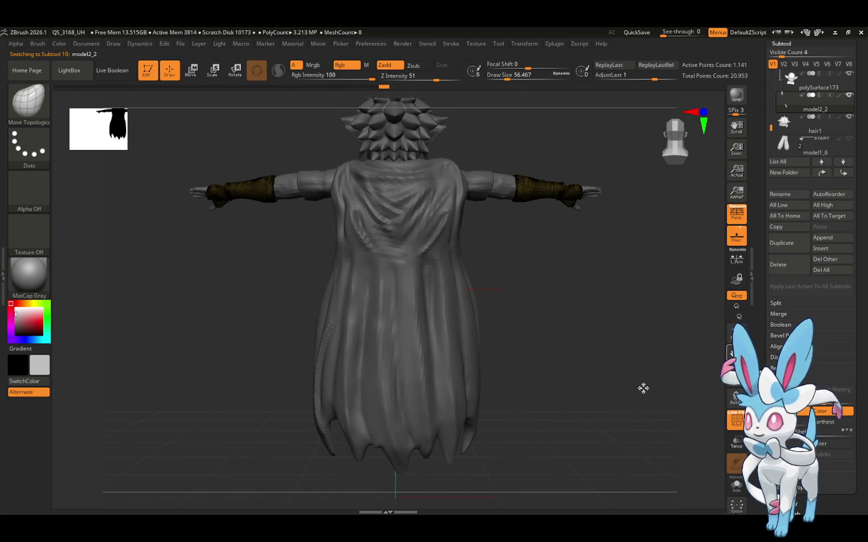
Hide one wrist wrap with SelectRect and delete it via Modify Topology > Del Hidden
key(ctrl+shift)
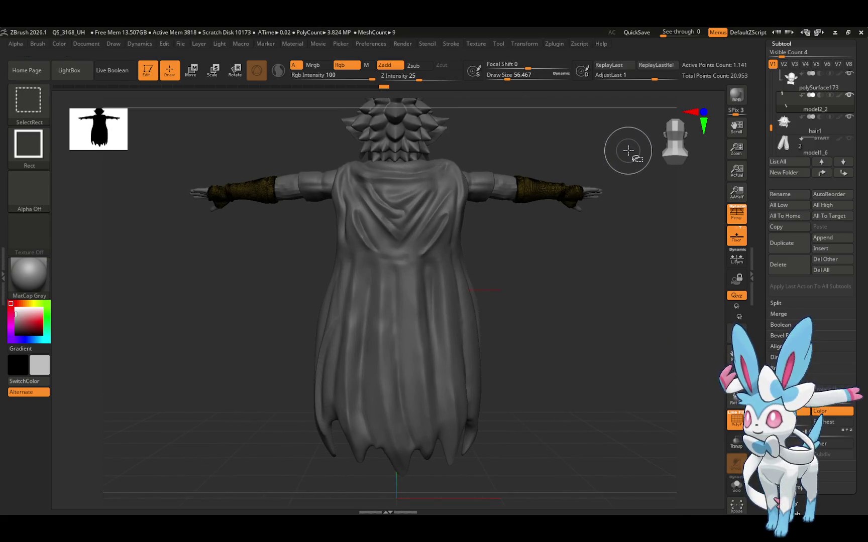
mouse_move(630, 143)
ctrl+alt+shift+mouse_down()
mouse_move(589, 234)
mouse_move(503, 230)
mouse_move(554, 240)
mouse_move(662, 221)
mouse_move(591, 213)
ctrl+alt+shift+mouse_up()
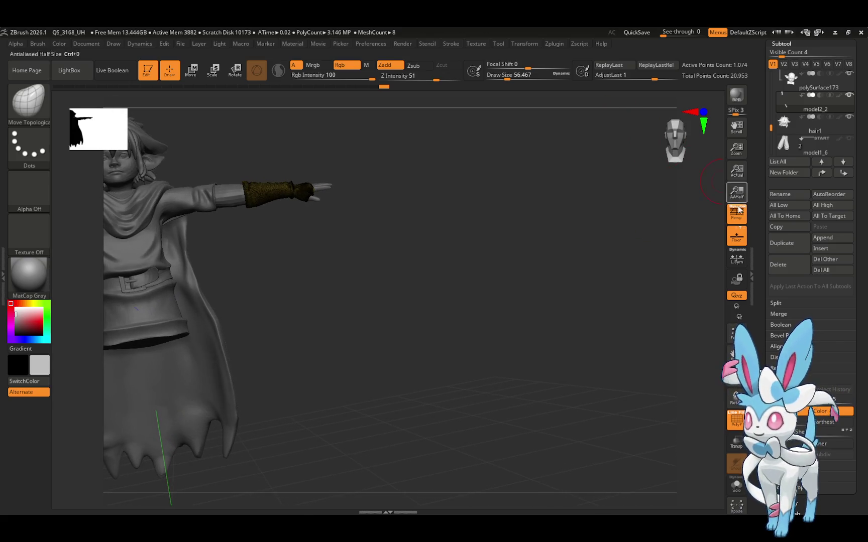
scroll(803, 251, down, 5)
click(800, 318)
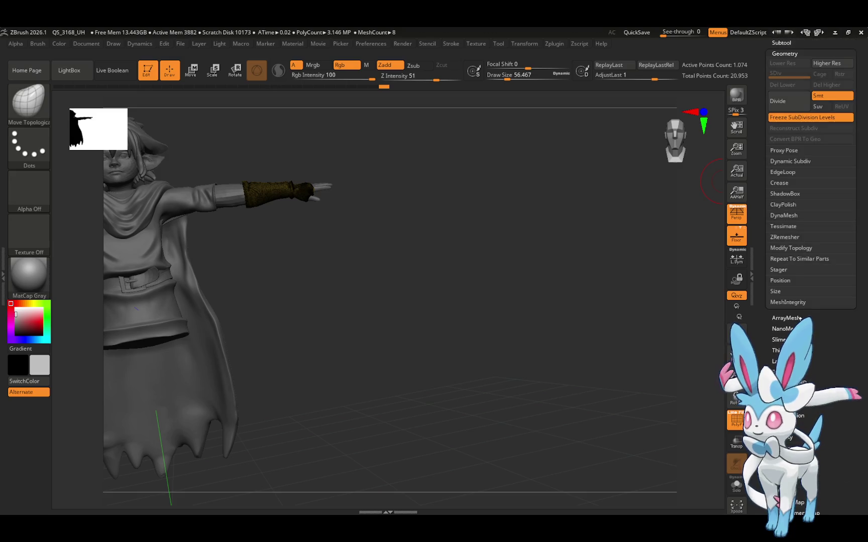
click(792, 249)
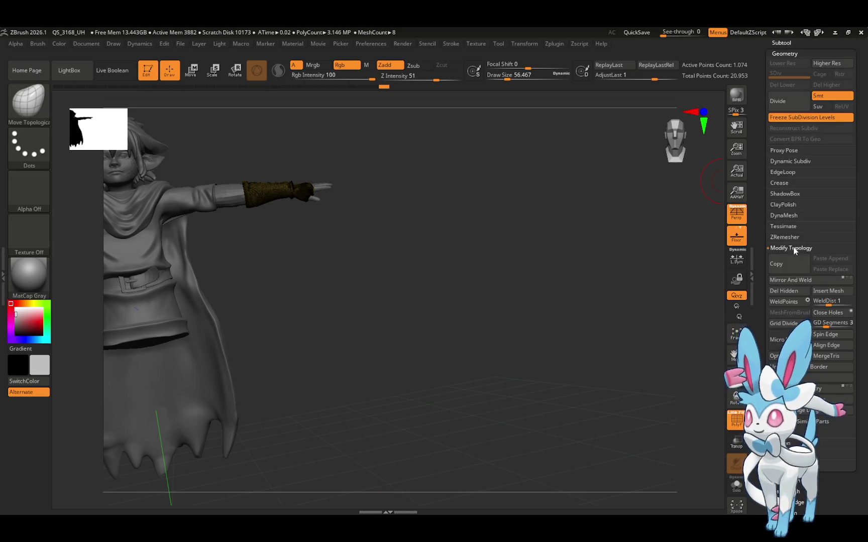
click(787, 293)
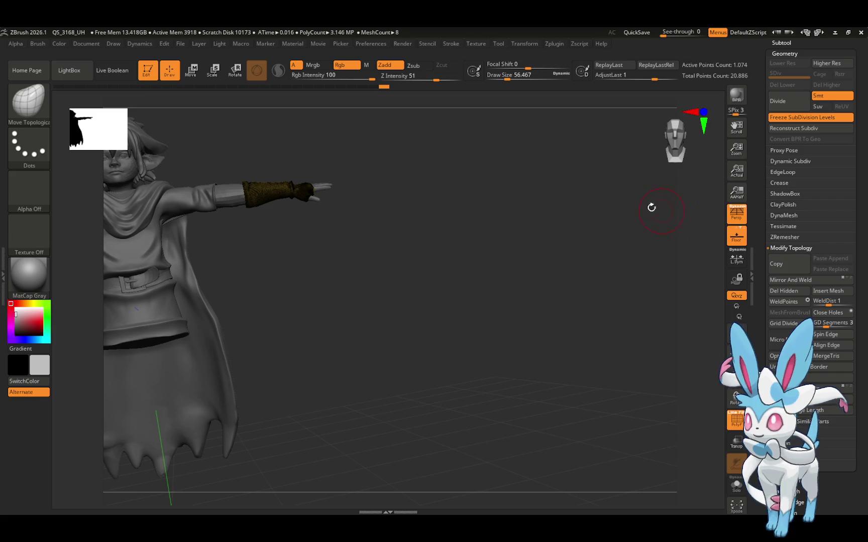
Center the Move gizmo on the wrist wrap, reset its orientation and tilt it to the forearm angle
click(194, 71)
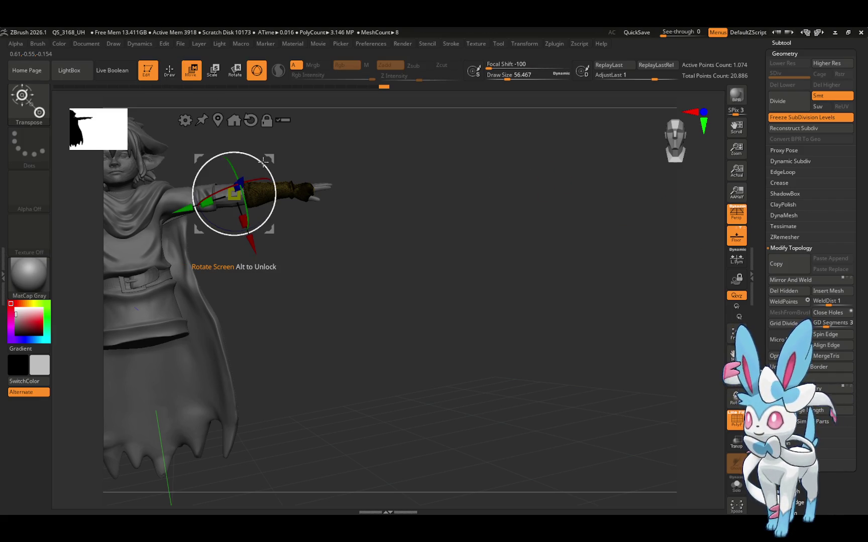
click(234, 120)
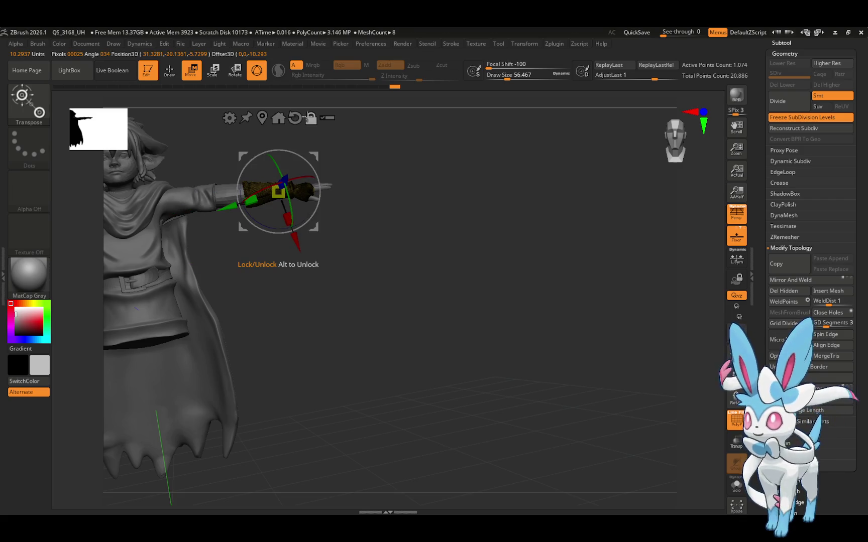
click(295, 117)
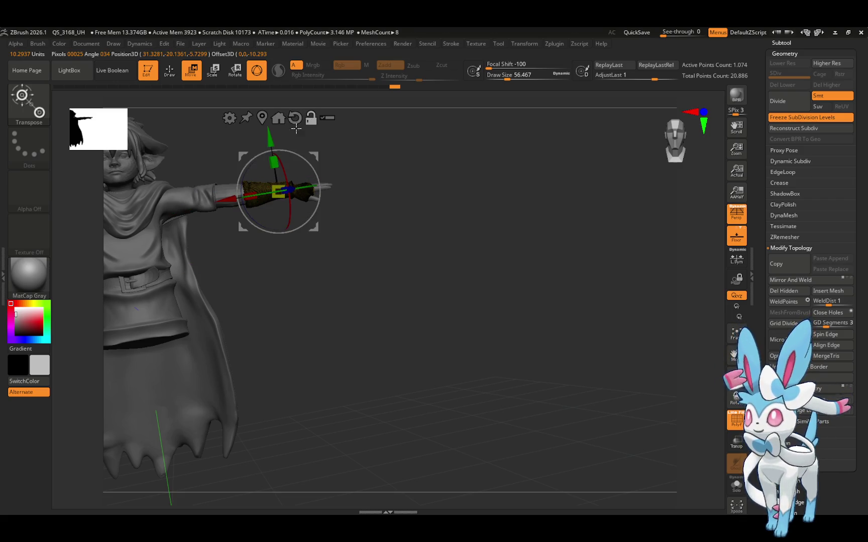
drag(299, 151, 302, 154)
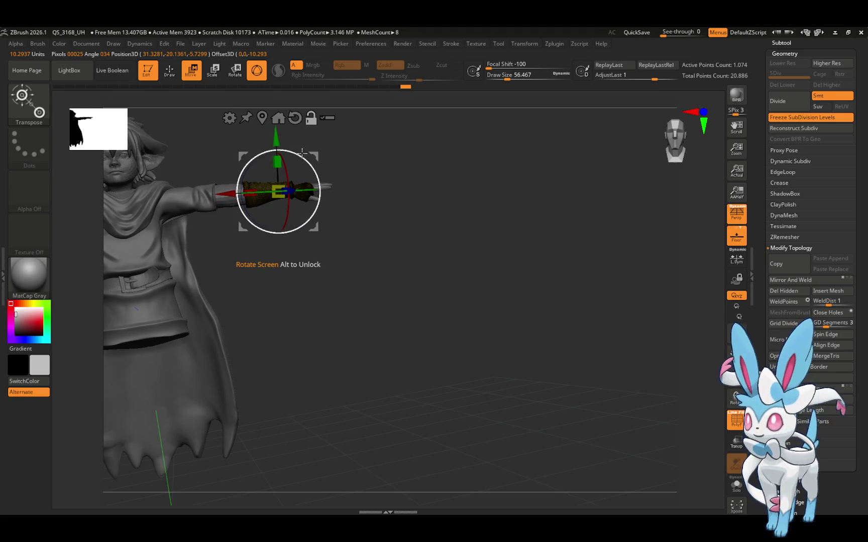
Nudge the wrist wrap along the arm, checking its fit from several angles
mouse_move(369, 155)
mouse_down()
mouse_move(386, 265)
mouse_move(307, 220)
mouse_up()
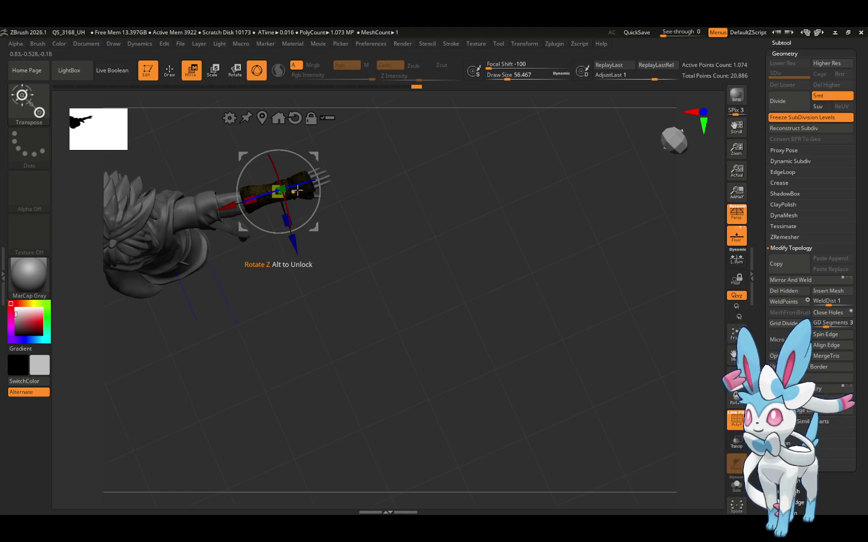
drag(233, 203, 219, 206)
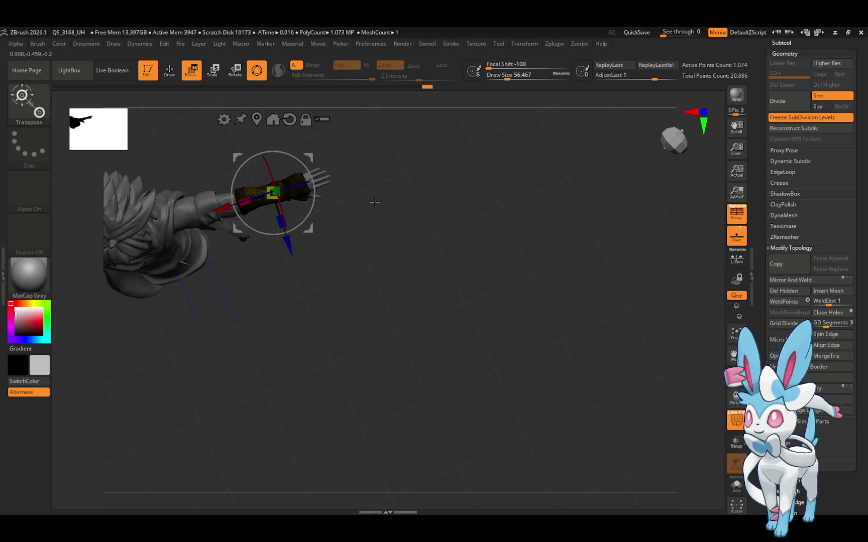
mouse_move(374, 202)
mouse_down()
mouse_move(345, 108)
mouse_move(368, 100)
mouse_up()
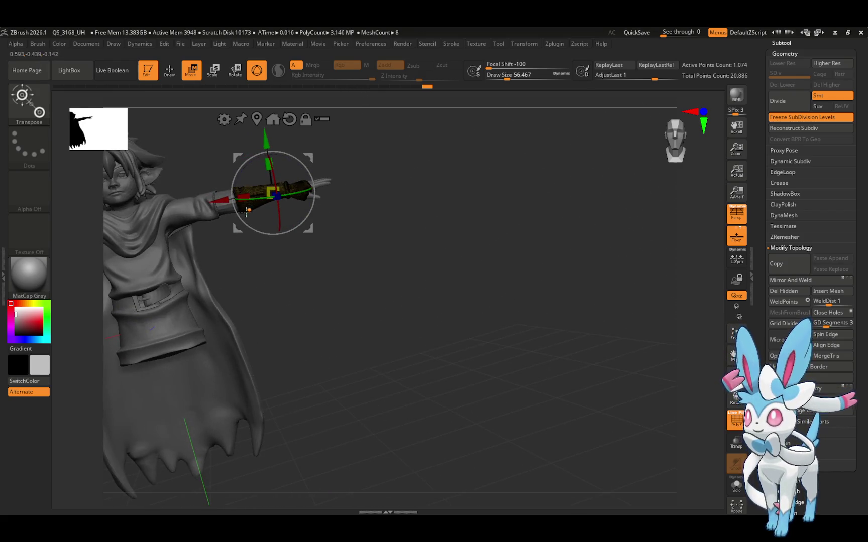
drag(229, 199, 221, 200)
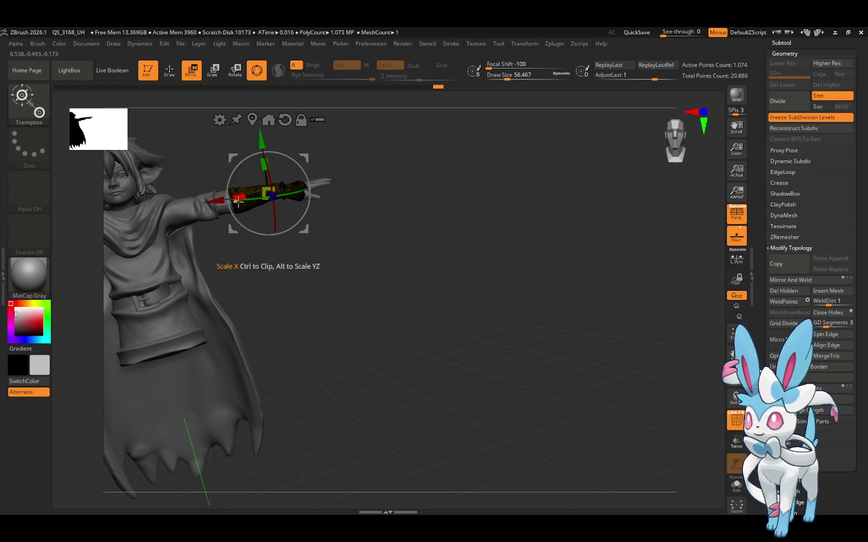
mouse_move(348, 205)
mouse_down()
mouse_move(355, 251)
mouse_move(333, 200)
mouse_move(342, 207)
mouse_move(322, 198)
mouse_up()
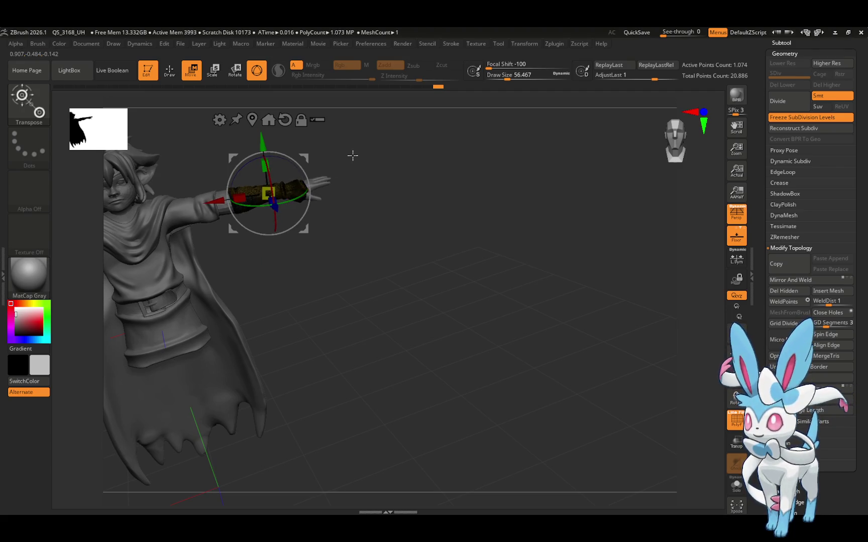
mouse_move(353, 156)
mouse_down()
mouse_move(369, 217)
mouse_move(362, 231)
mouse_move(353, 196)
mouse_move(309, 192)
mouse_up()
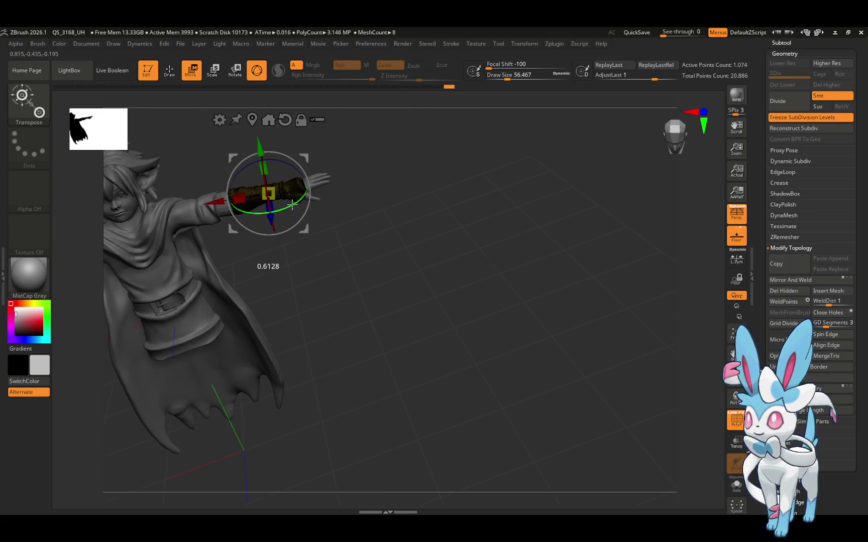
mouse_move(337, 174)
mouse_down()
mouse_move(372, 219)
mouse_move(368, 233)
mouse_move(374, 200)
mouse_up()
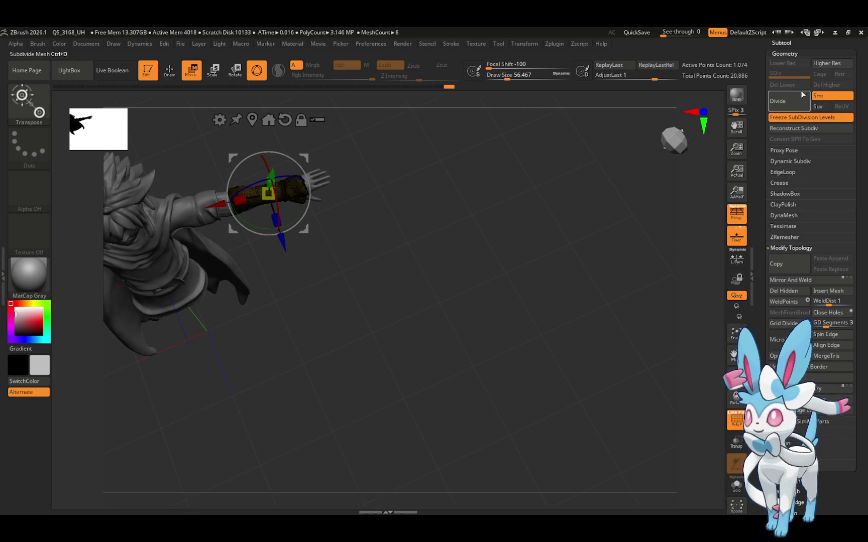
Mirror the wrist wrap across X with SubTool Master into model2_3, retrying after the warning, then frame the character
click(785, 43)
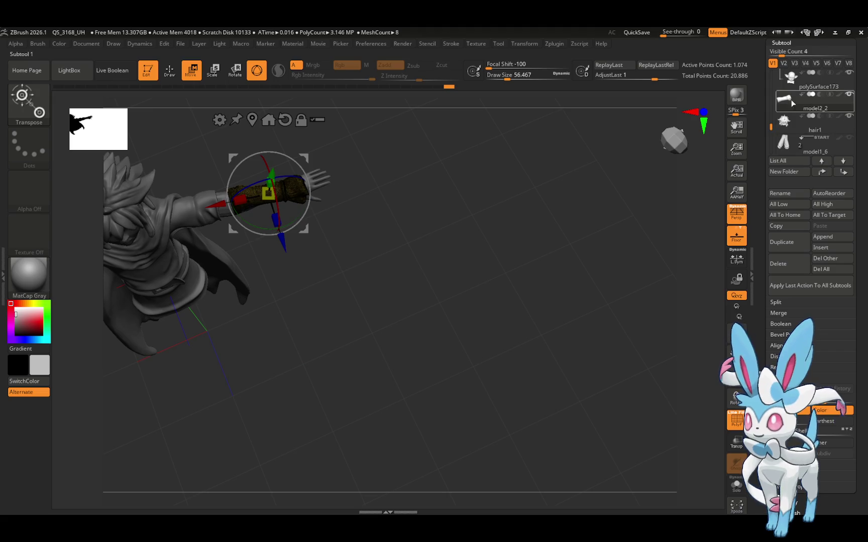
click(560, 45)
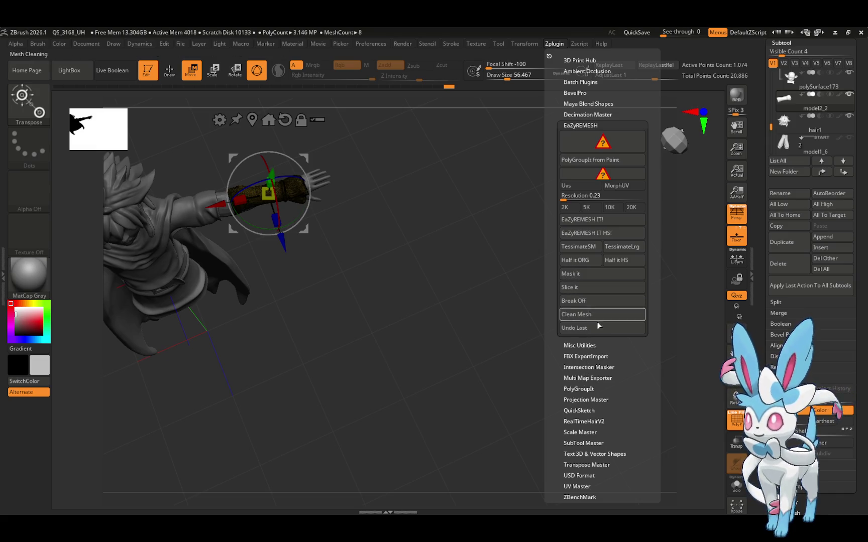
click(586, 442)
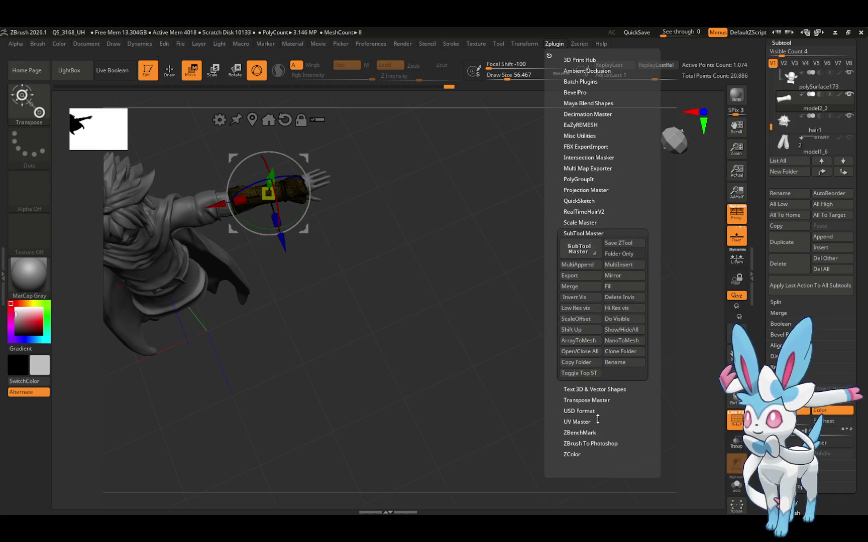
click(617, 279)
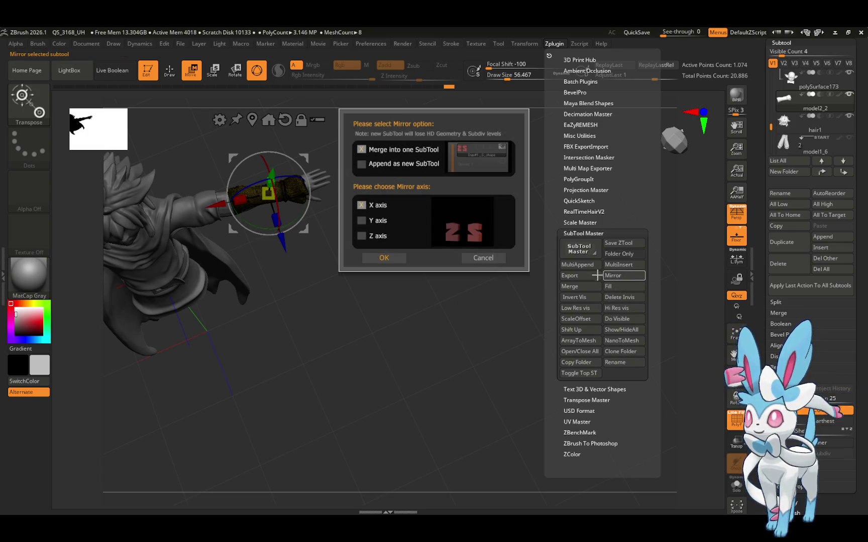
click(395, 257)
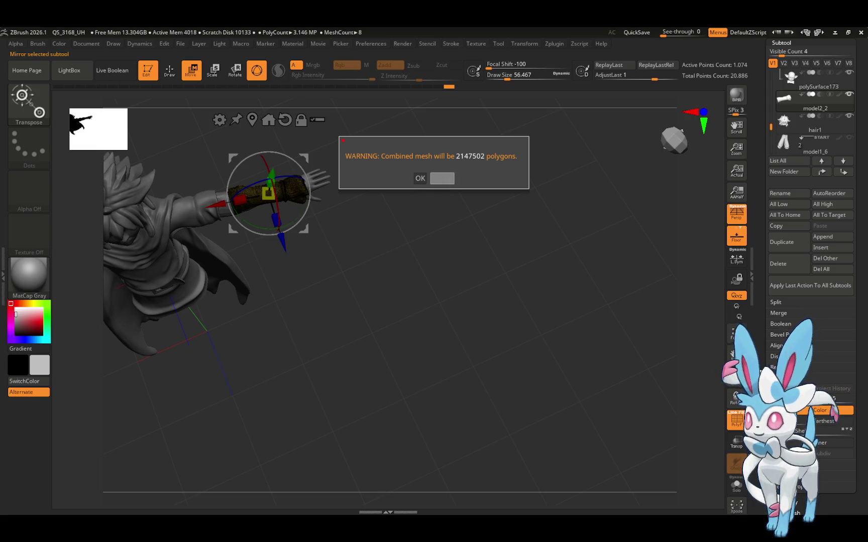
click(440, 180)
click(558, 43)
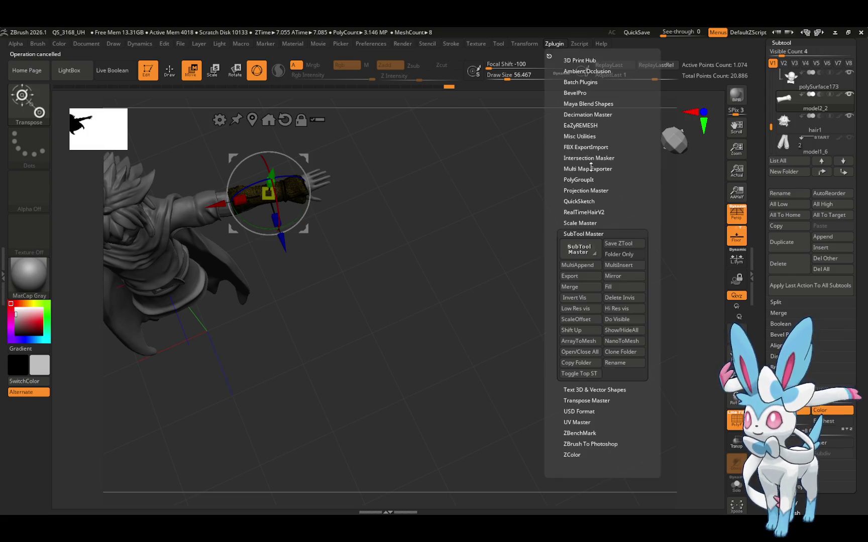
click(618, 277)
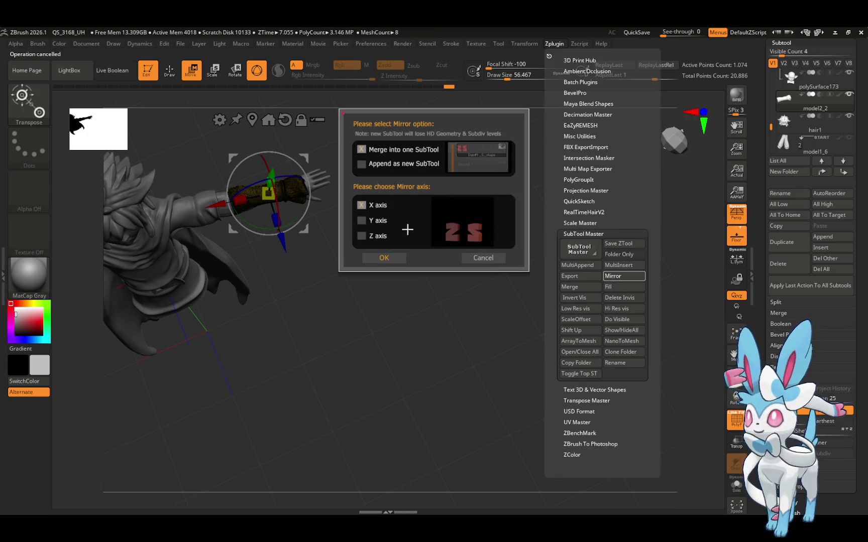
click(386, 256)
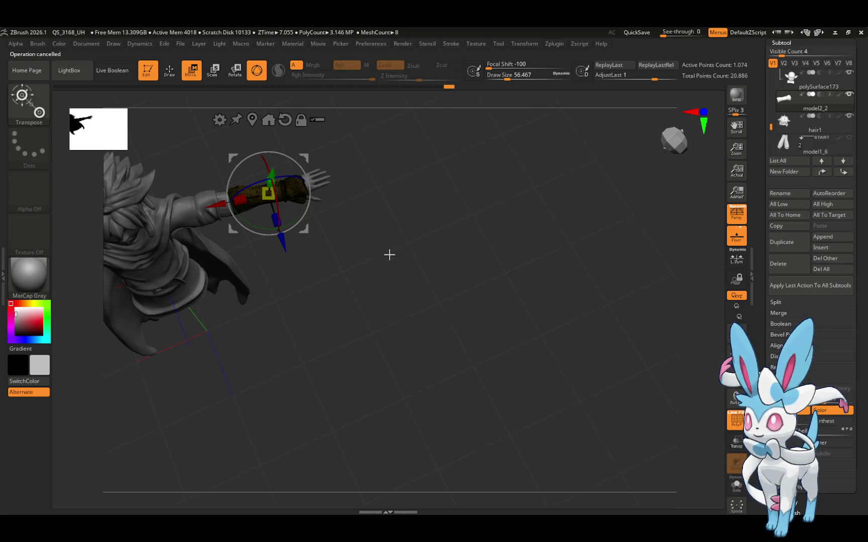
click(733, 329)
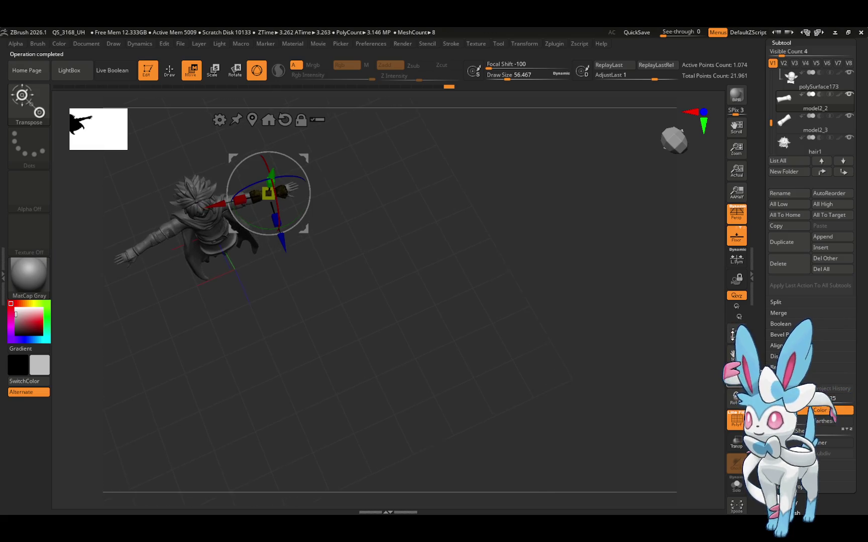
On polySurface173_001, nudge and slightly resize the raised-hand part, then rotate it about -2.96
drag(771, 115, 771, 84)
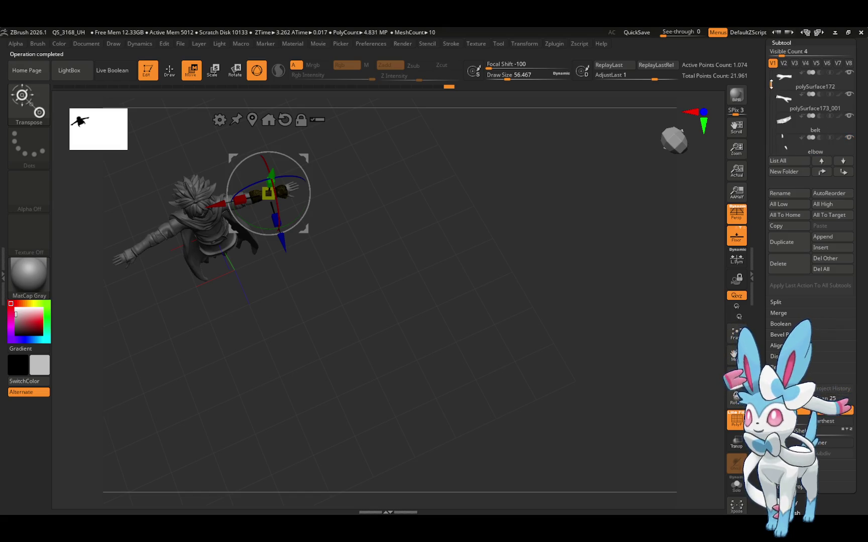
click(815, 108)
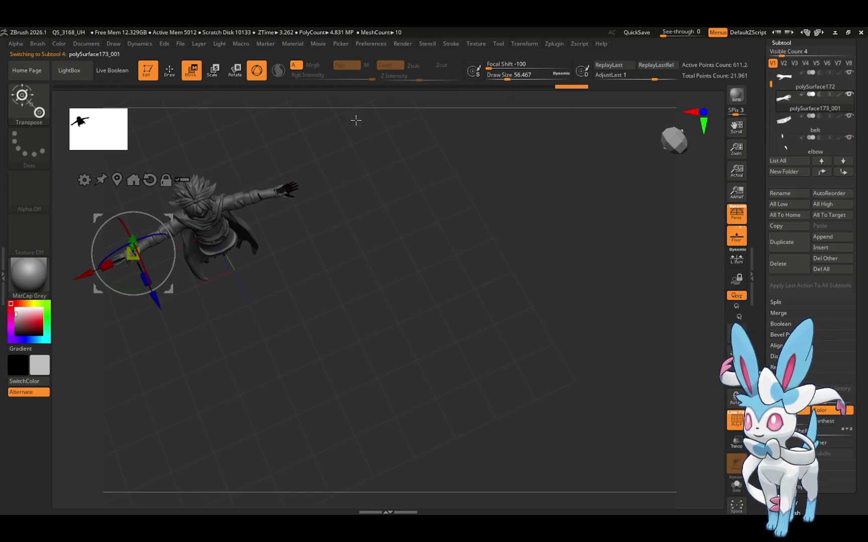
drag(84, 274, 87, 258)
click(129, 182)
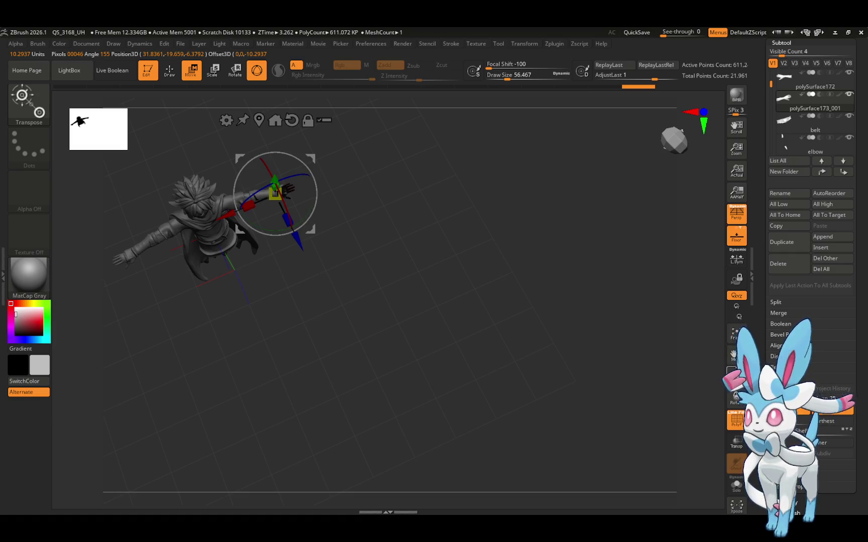
scroll(275, 192, up, 5)
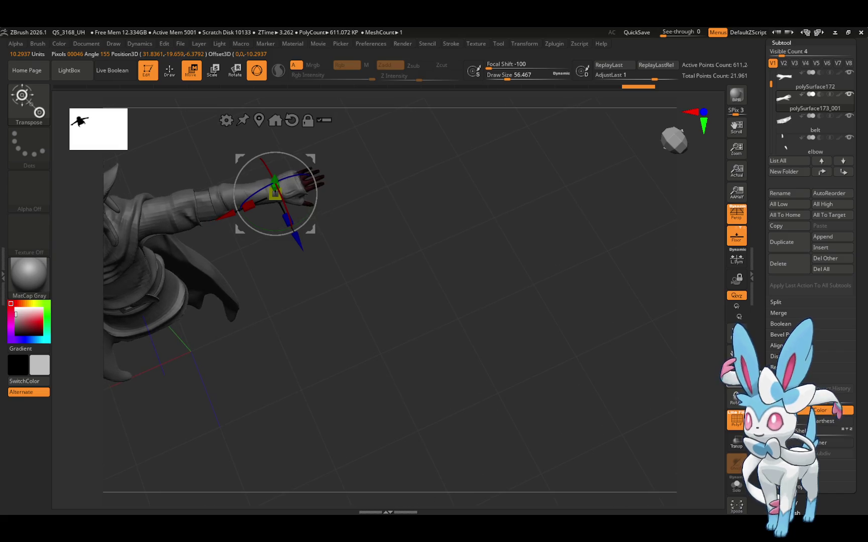
drag(312, 157, 312, 153)
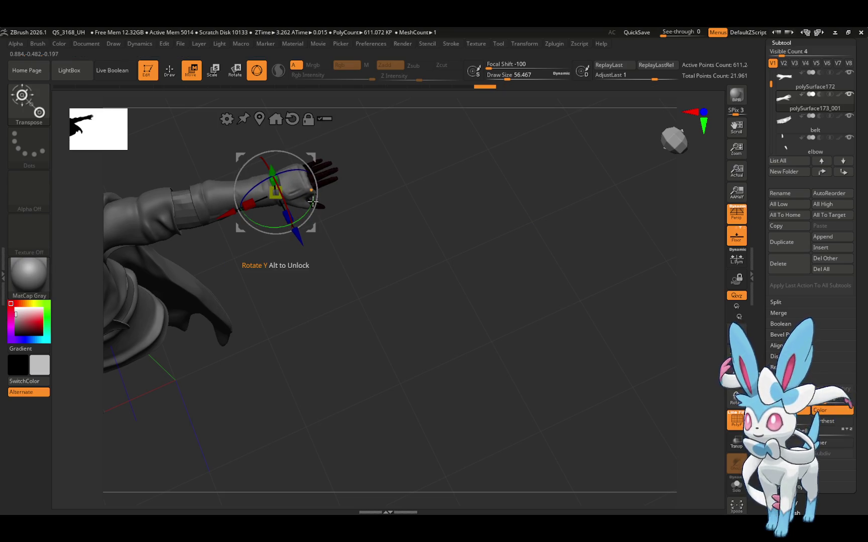
mouse_move(310, 200)
mouse_down()
mouse_move(285, 212)
mouse_move(356, 215)
mouse_move(315, 172)
mouse_move(385, 195)
mouse_move(382, 141)
mouse_move(397, 149)
mouse_move(393, 164)
mouse_move(399, 161)
mouse_up()
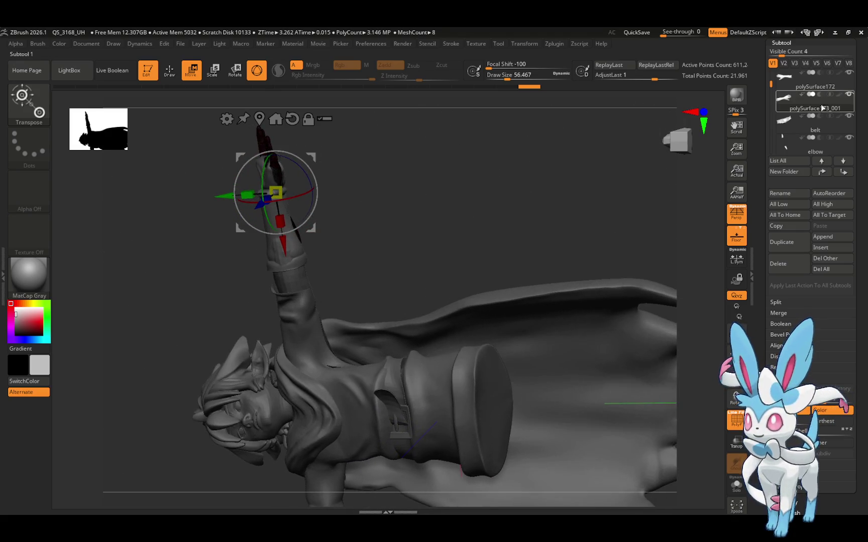
Permanently delete the polySurface172 subtool
click(816, 151)
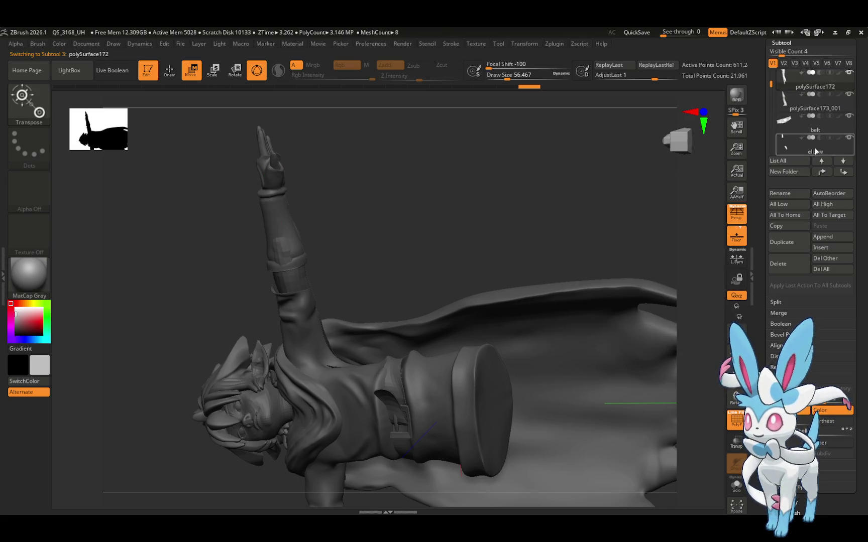
click(792, 268)
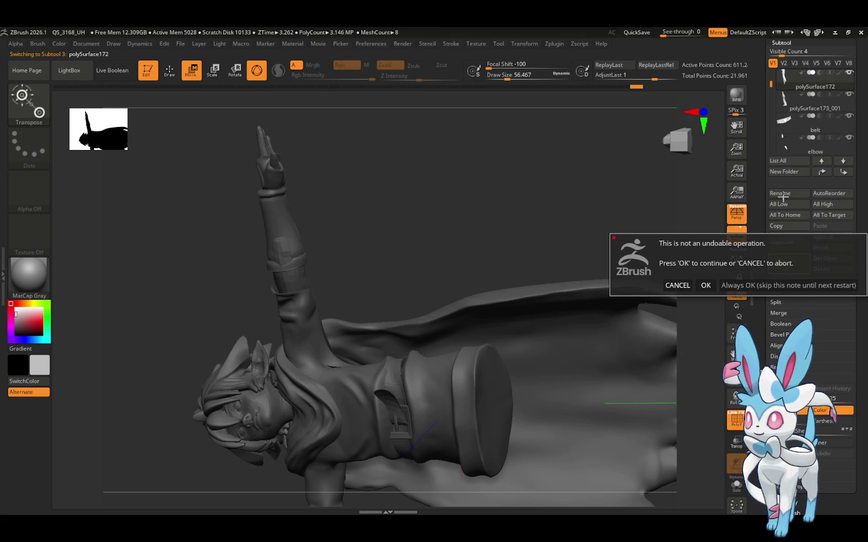
click(705, 285)
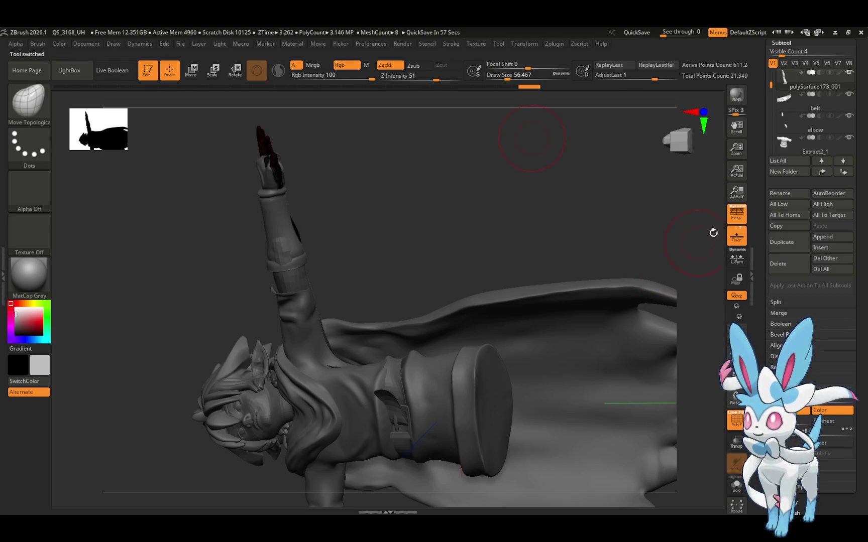
Orbit the character to inspect the raised arm, collar, cape and hat
mouse_move(713, 232)
mouse_down()
mouse_move(556, 199)
mouse_move(543, 205)
mouse_move(495, 169)
mouse_up()
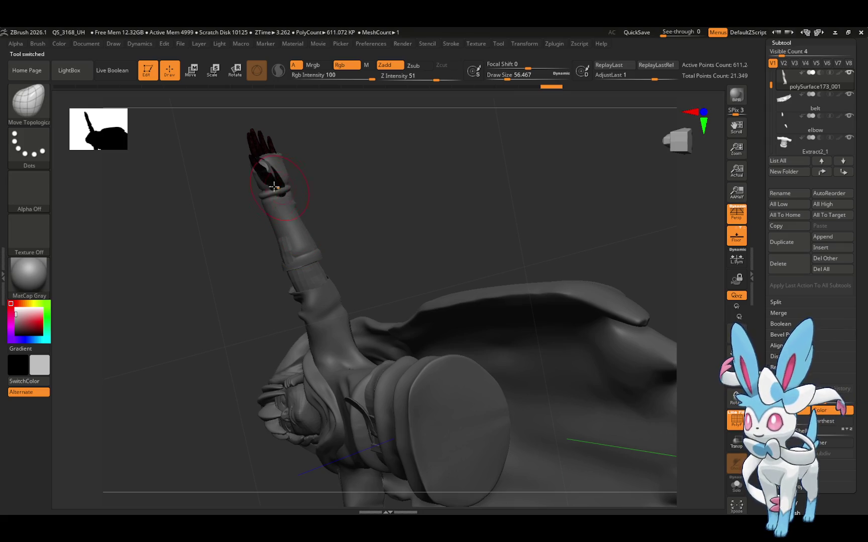
mouse_move(332, 146)
mouse_down()
mouse_move(307, 166)
mouse_move(356, 156)
mouse_move(328, 177)
mouse_move(261, 171)
mouse_move(265, 185)
mouse_up()
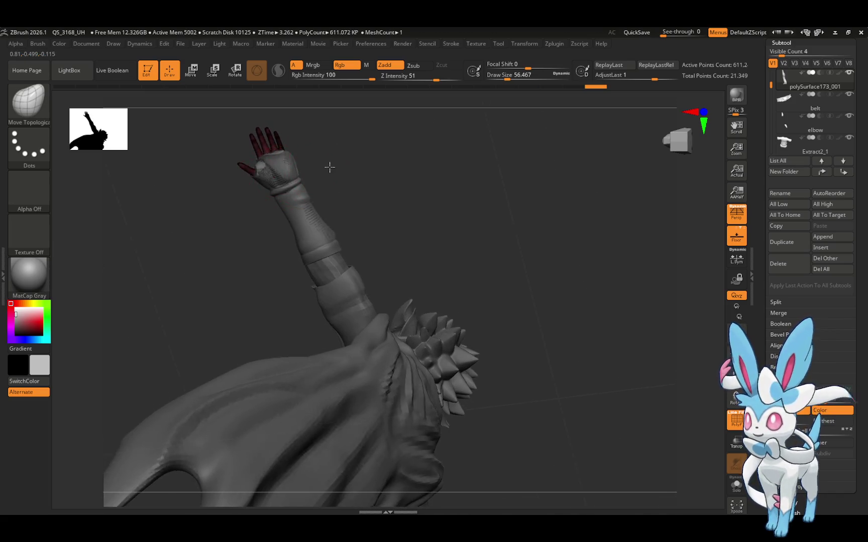
drag(330, 167, 370, 136)
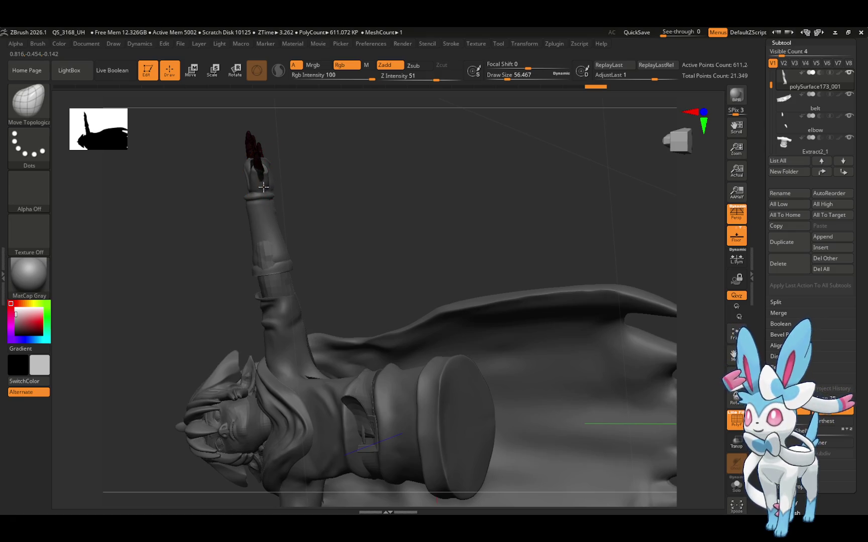
mouse_move(264, 187)
mouse_down()
mouse_move(300, 169)
mouse_move(250, 186)
mouse_up()
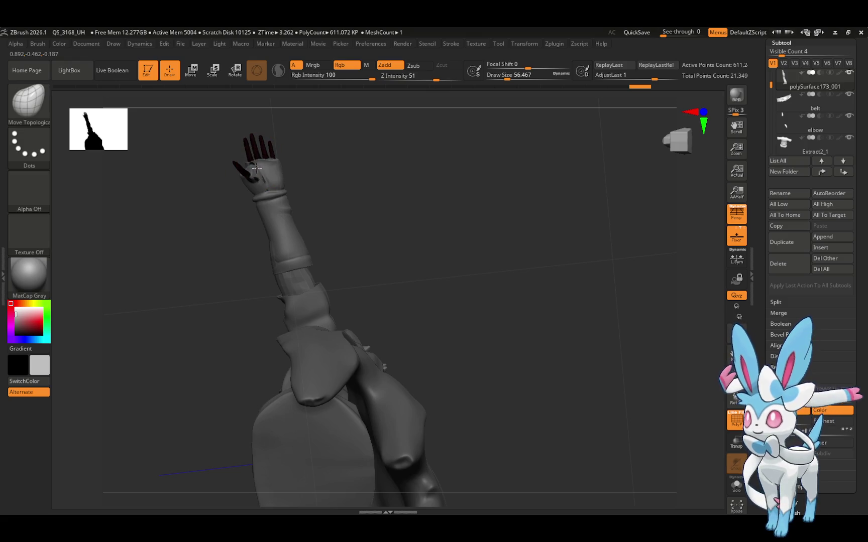
drag(256, 167, 335, 149)
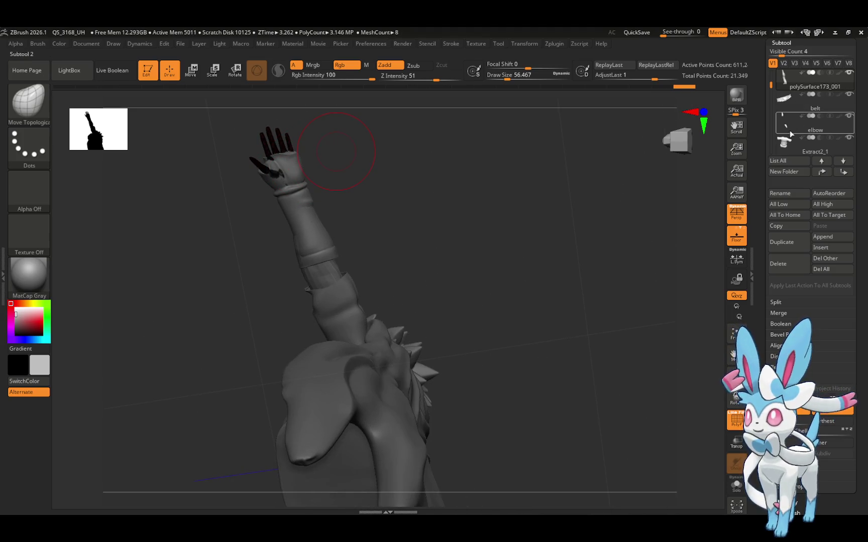
Mirror the arm piece across X as new subtool polySurface173_002 and turn the character frontal
click(525, 45)
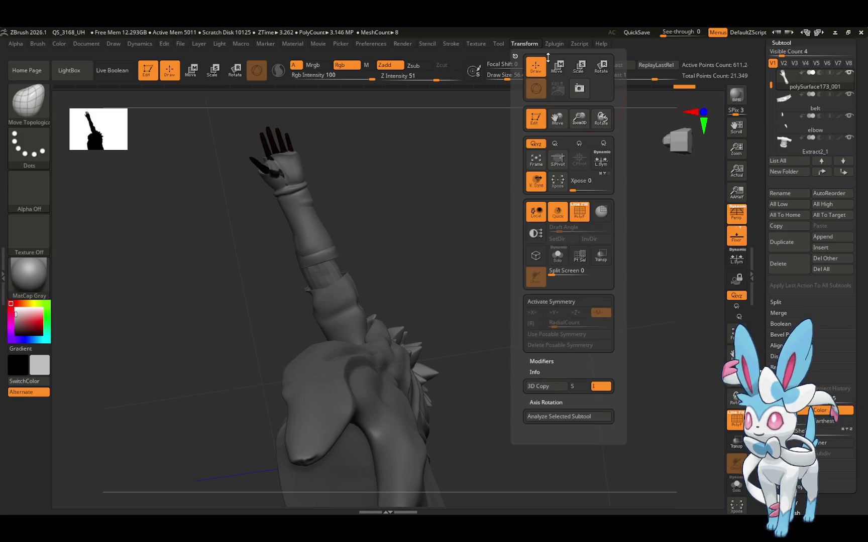
click(555, 44)
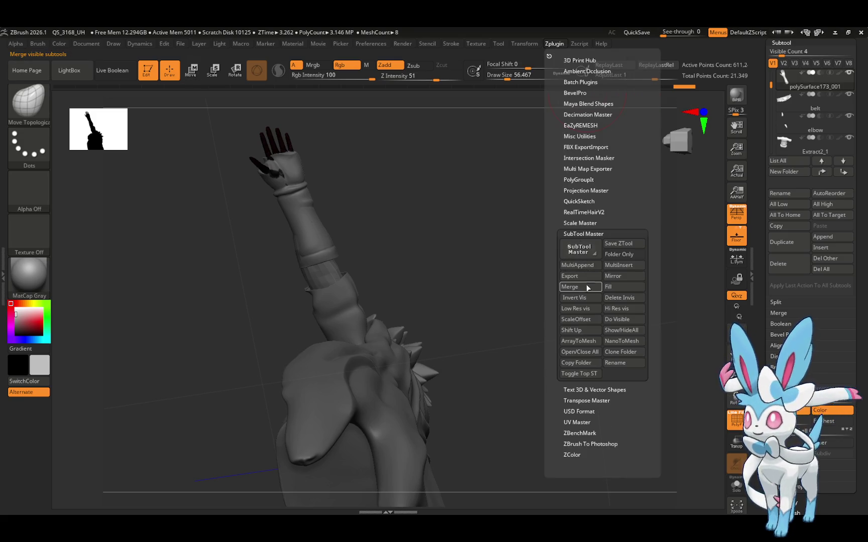
click(613, 276)
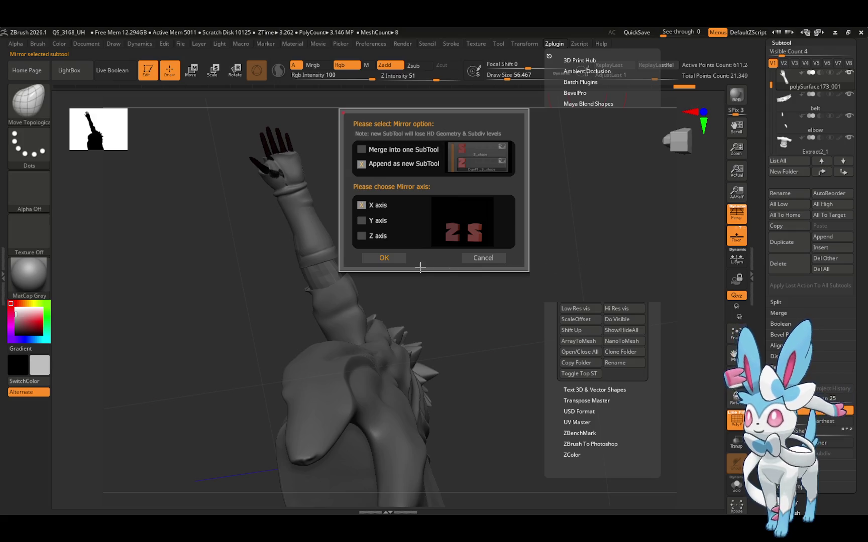
click(399, 257)
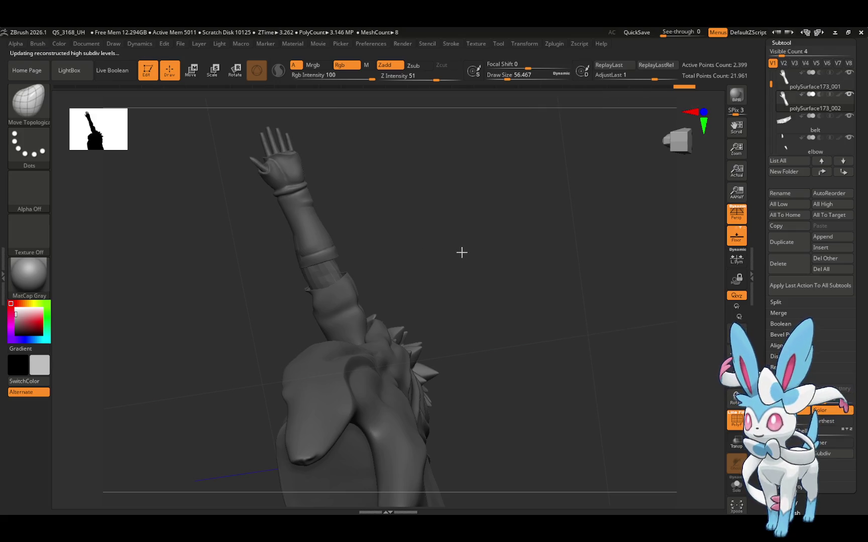
mouse_move(487, 259)
mouse_down()
mouse_move(490, 304)
mouse_move(523, 316)
mouse_move(518, 320)
mouse_up()
mouse_move(706, 315)
mouse_down()
mouse_move(550, 314)
mouse_move(606, 295)
mouse_move(620, 312)
mouse_move(614, 308)
mouse_move(659, 283)
mouse_move(674, 262)
mouse_move(715, 267)
mouse_move(716, 260)
mouse_up()
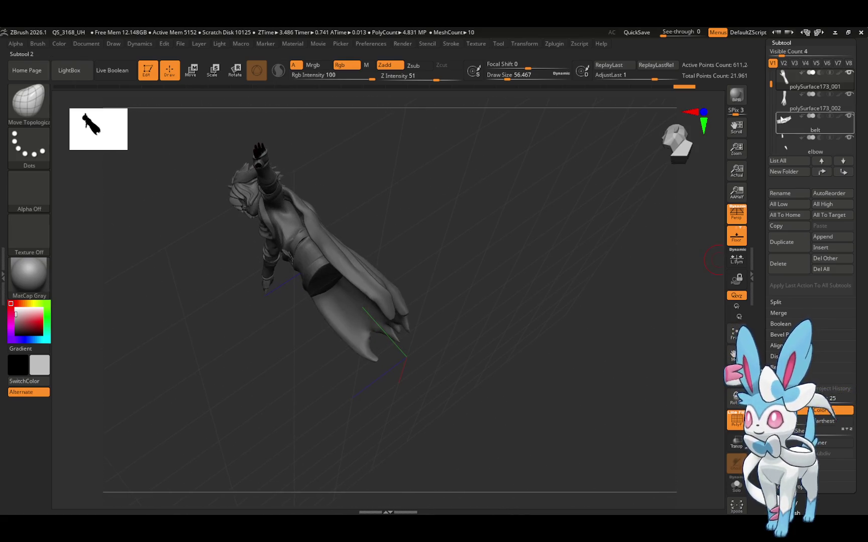
Unhide the model1_6 legs and model2 boots, then make the Extract2 cape active
drag(772, 86, 772, 138)
click(848, 96)
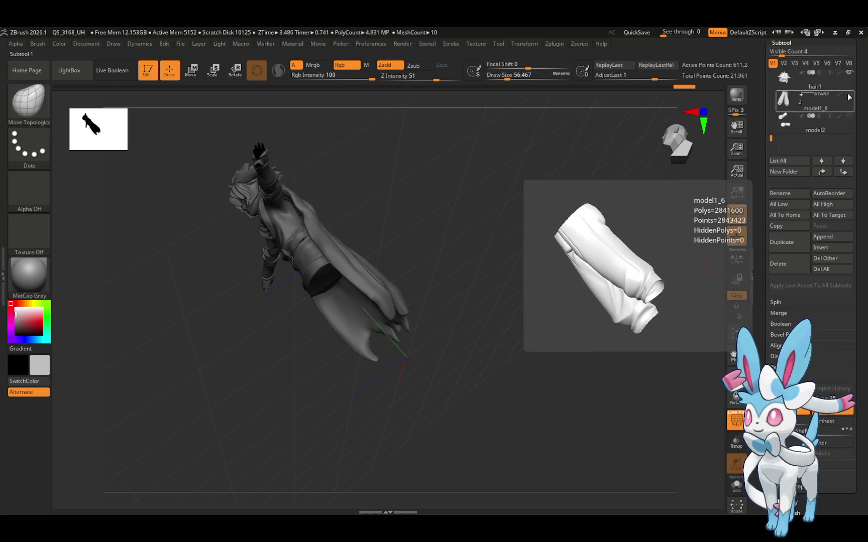
click(849, 117)
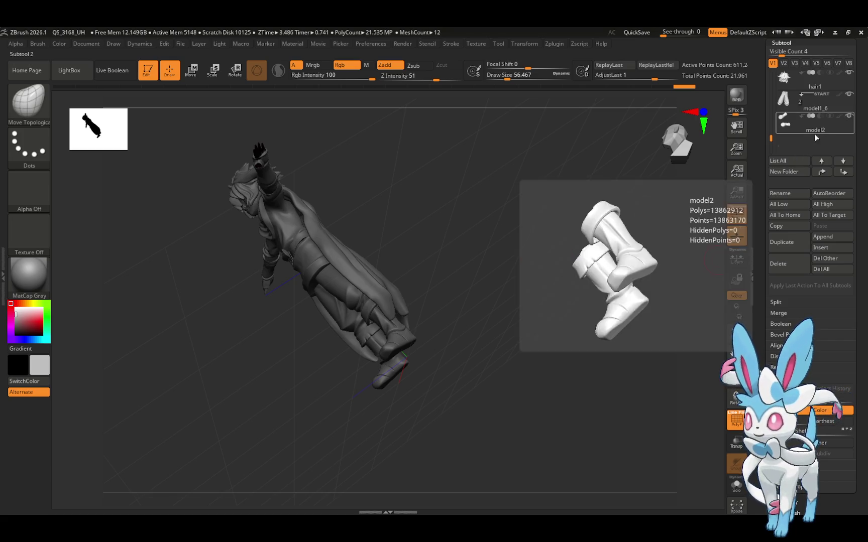
mouse_move(588, 224)
mouse_down()
mouse_move(620, 194)
mouse_move(635, 147)
mouse_move(563, 185)
mouse_up()
mouse_move(609, 261)
mouse_down()
mouse_move(602, 275)
mouse_move(638, 148)
mouse_move(554, 209)
mouse_move(611, 232)
mouse_move(644, 201)
mouse_move(710, 195)
mouse_up()
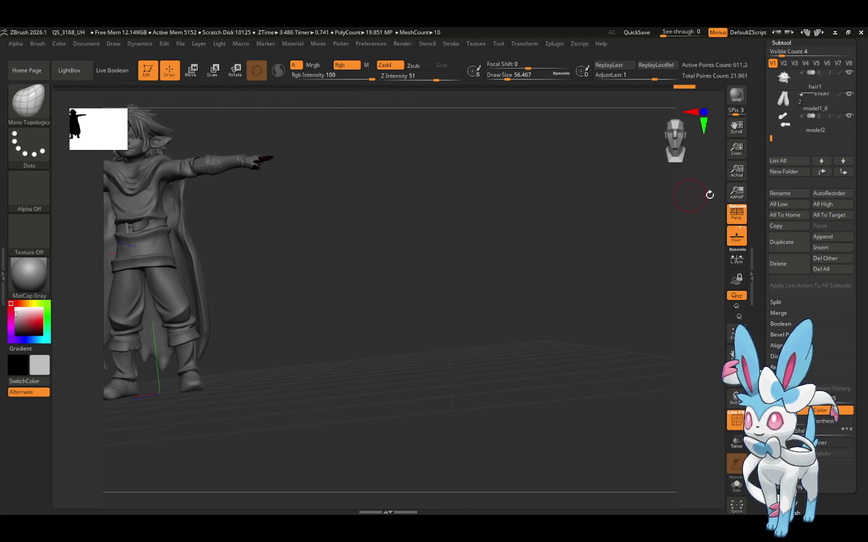
drag(773, 140, 767, 97)
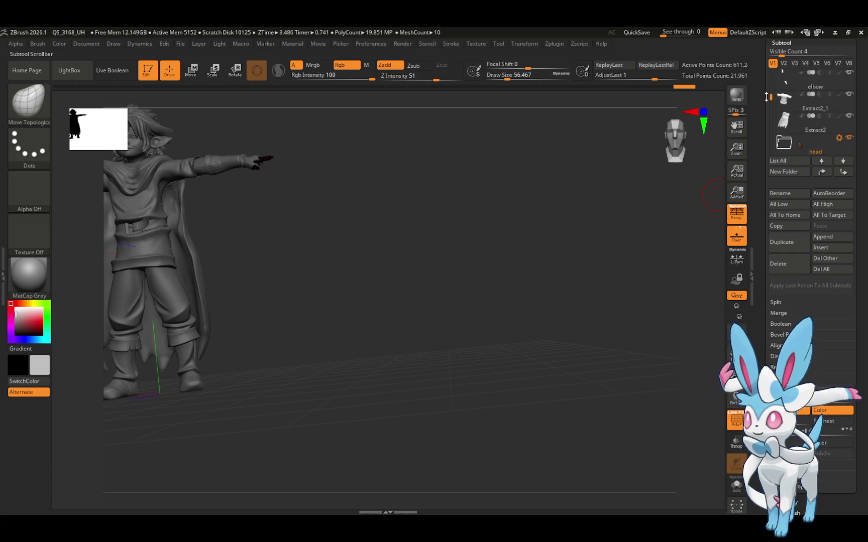
click(818, 132)
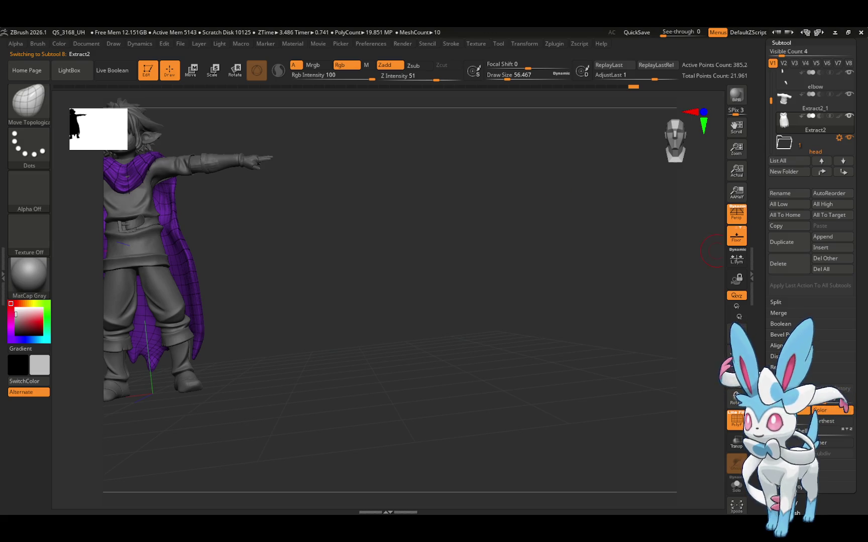
Center the character in a front view and raise the Draw Size to 256.52438
mouse_move(669, 299)
mouse_down()
mouse_move(510, 240)
mouse_move(438, 243)
mouse_up()
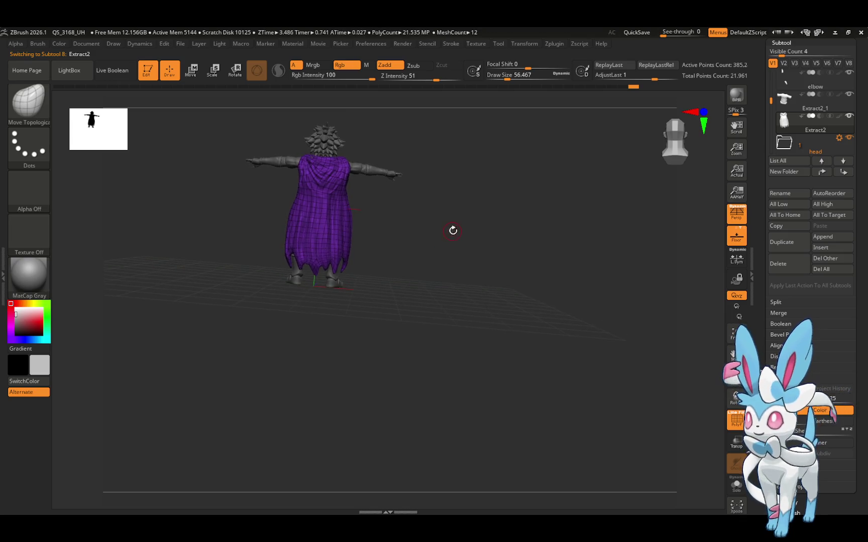
shift+drag(452, 228, 465, 227)
click(513, 75)
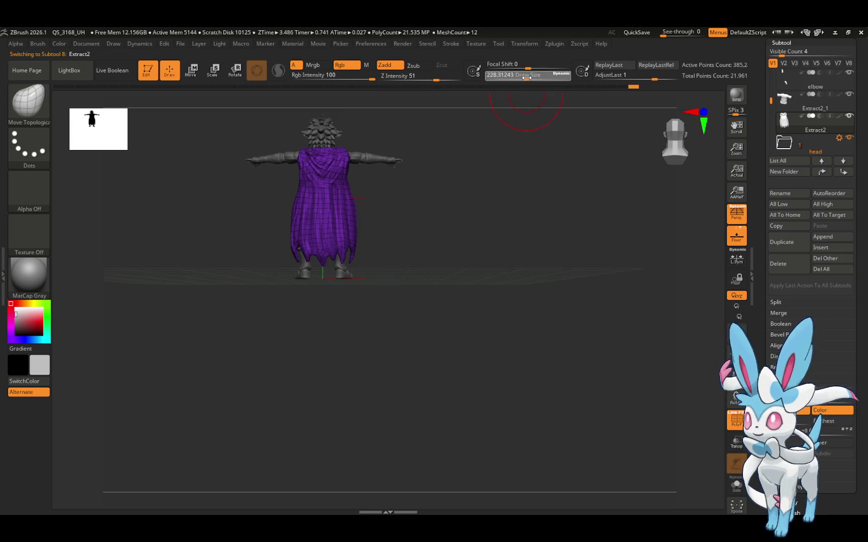
drag(525, 77, 532, 77)
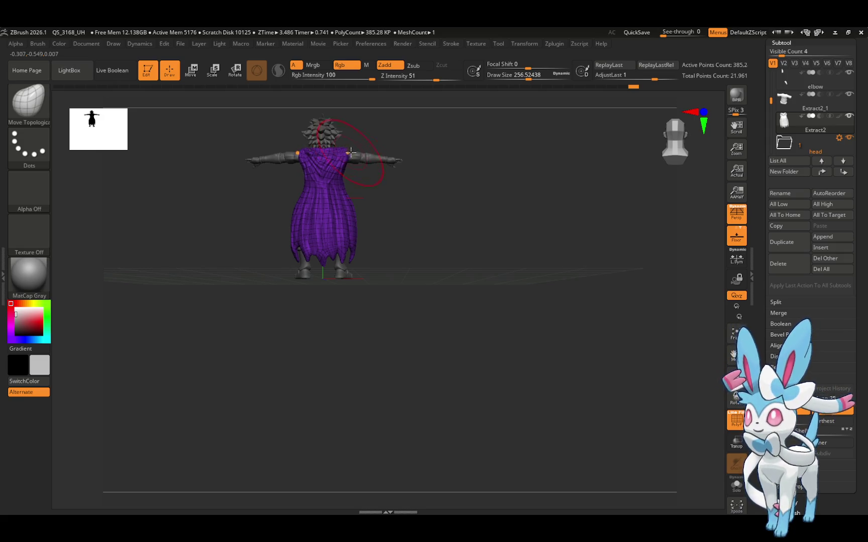
Orbit around the character to inspect the cape from several angles
mouse_move(351, 151)
right_down()
mouse_move(378, 136)
mouse_move(318, 189)
mouse_move(369, 147)
right_up()
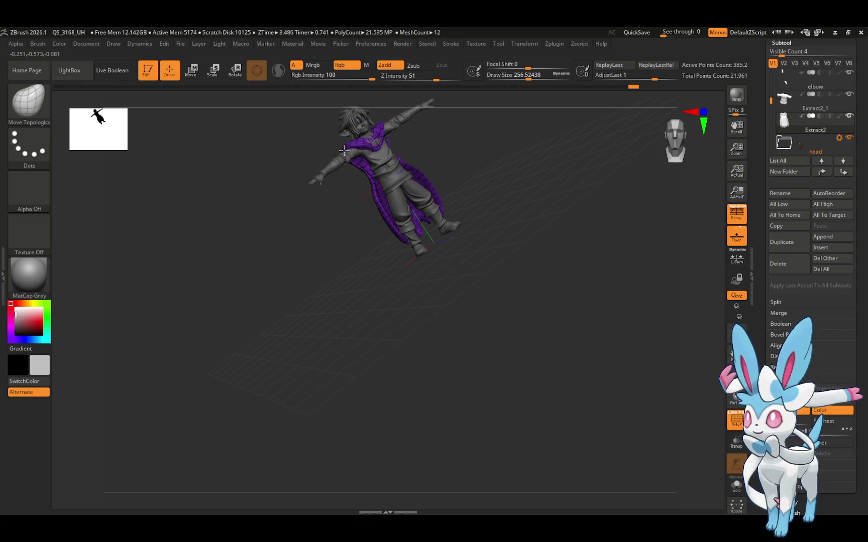
mouse_move(394, 143)
right_down()
mouse_move(434, 129)
mouse_move(368, 145)
right_up()
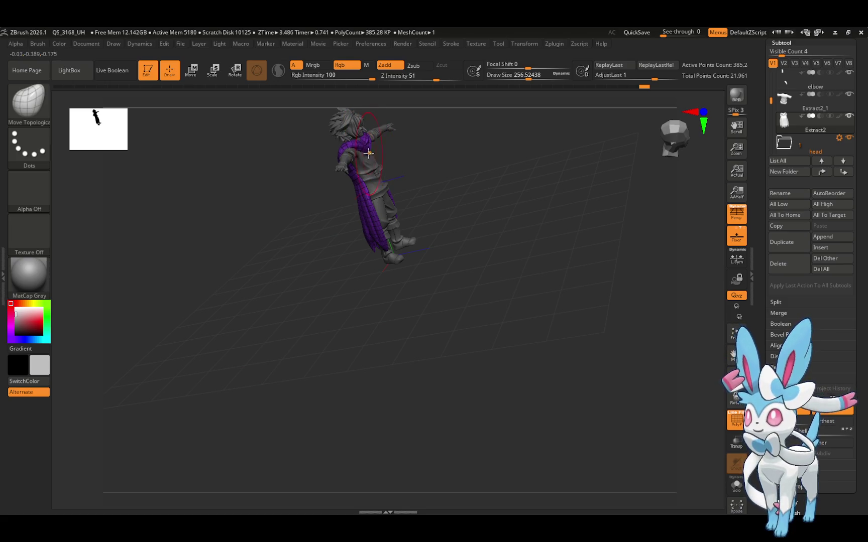
mouse_move(368, 153)
right_down()
mouse_move(401, 149)
mouse_move(377, 121)
right_up()
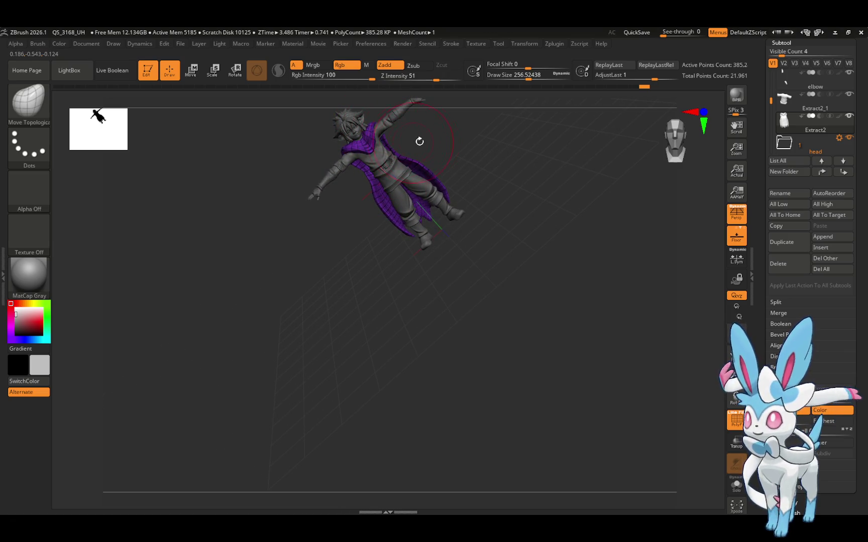
mouse_move(419, 141)
right_down()
mouse_move(443, 143)
mouse_move(463, 130)
mouse_move(465, 108)
mouse_move(493, 107)
mouse_move(474, 89)
mouse_move(448, 122)
mouse_move(385, 248)
mouse_move(423, 193)
mouse_move(406, 197)
right_up()
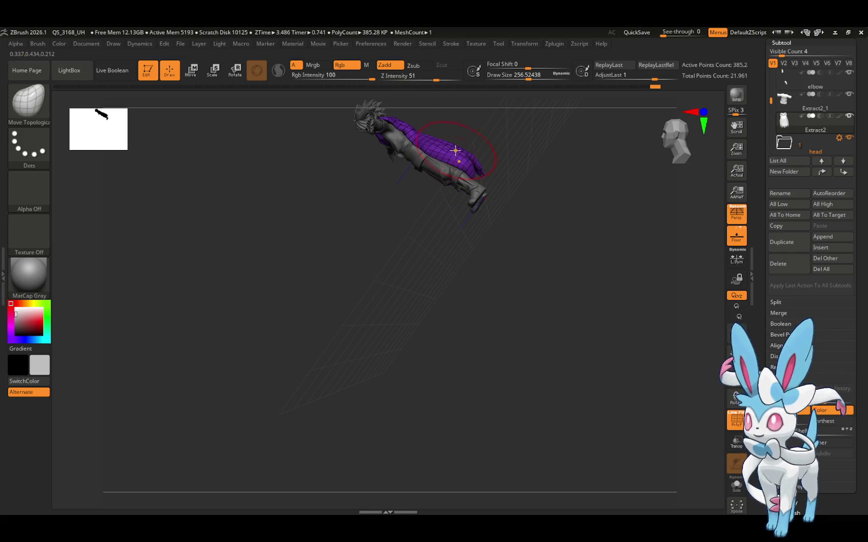
mouse_move(459, 132)
right_down()
mouse_move(419, 261)
mouse_move(514, 233)
mouse_move(626, 307)
mouse_move(653, 273)
mouse_move(572, 265)
mouse_move(604, 252)
mouse_move(586, 272)
mouse_move(549, 285)
mouse_move(550, 304)
mouse_move(503, 144)
mouse_move(556, 200)
mouse_move(477, 230)
mouse_move(556, 200)
right_up()
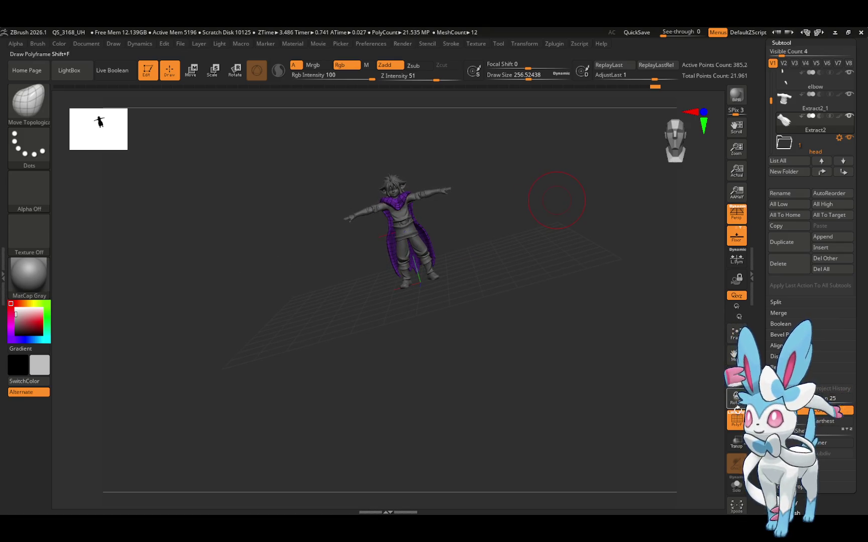
Zoom to a three-quarter view and make the elbow subtool active, confirming it sits at SDiv 1
mouse_move(583, 257)
right_down()
mouse_move(560, 267)
mouse_move(585, 260)
right_up()
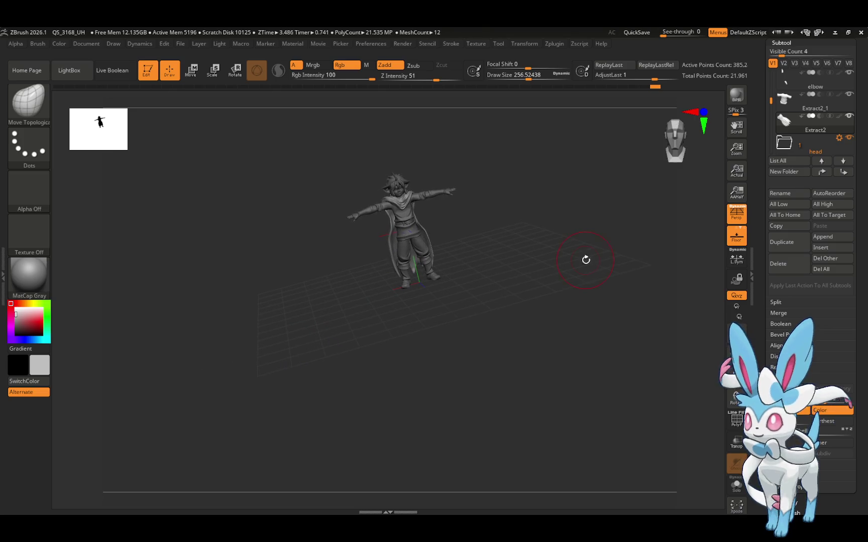
drag(737, 378, 736, 351)
mouse_move(668, 332)
mouse_down()
mouse_move(657, 335)
mouse_move(682, 314)
mouse_move(663, 336)
mouse_up()
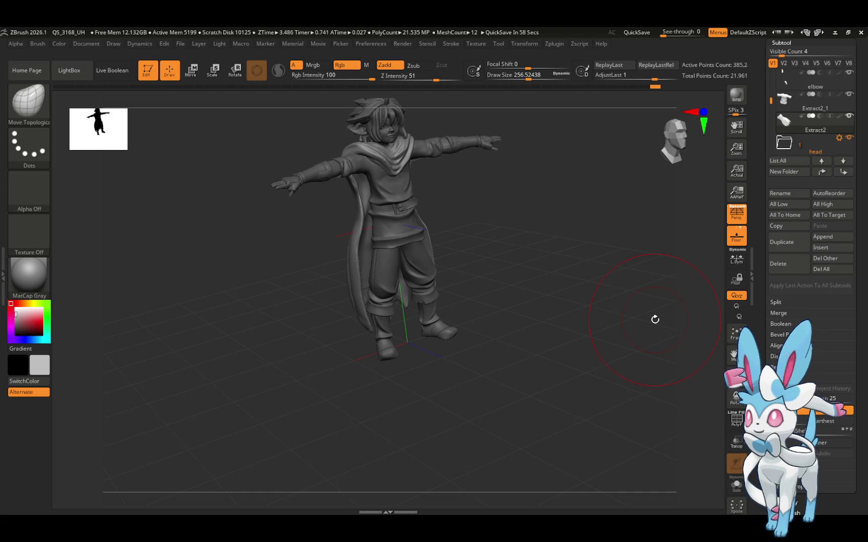
scroll(804, 226, down, 3)
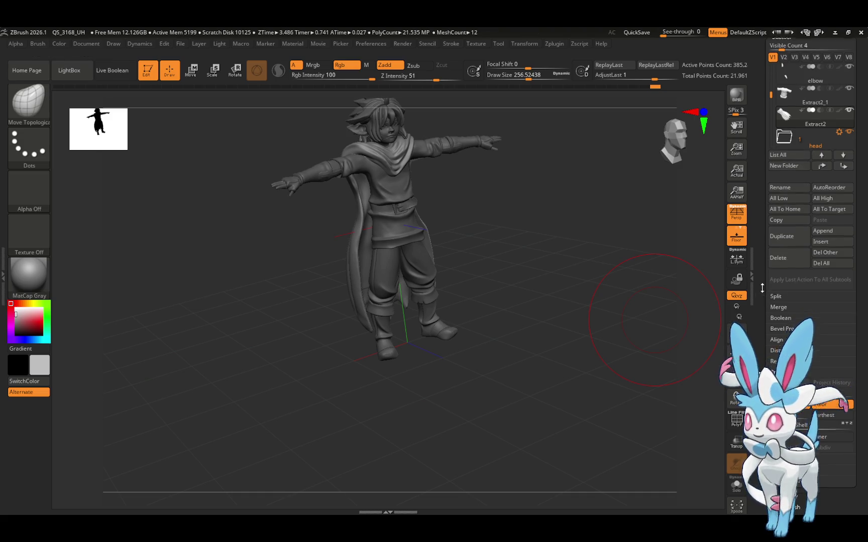
scroll(799, 201, up, 4)
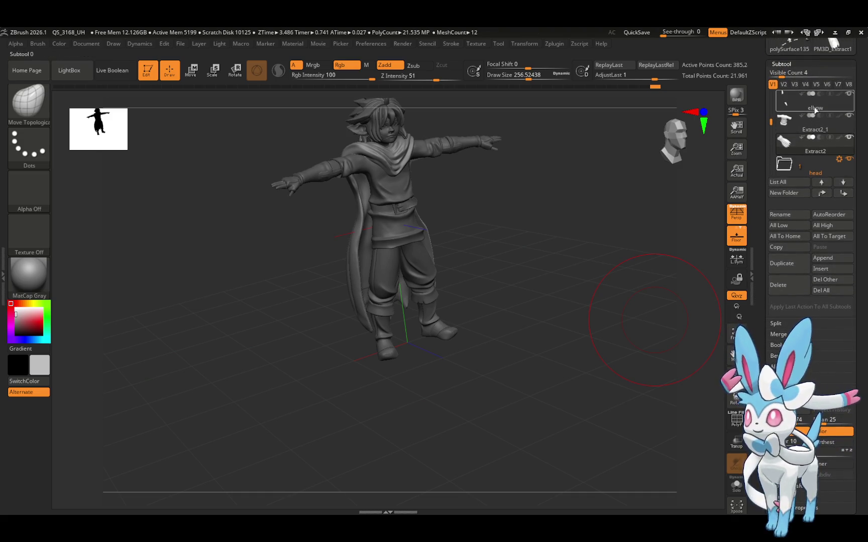
click(815, 109)
scroll(765, 299, down, 5)
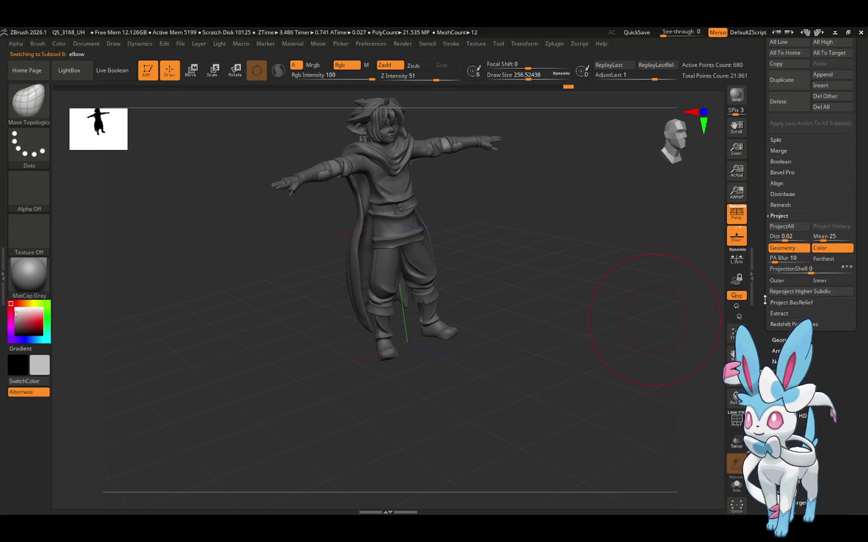
scroll(798, 201, down, 6)
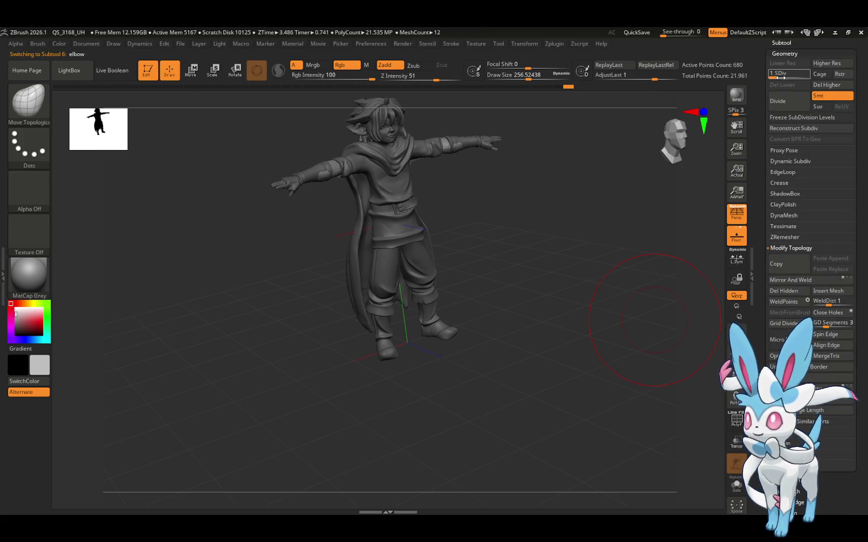
Make the Extract2 subtool the active piece
mouse_move(763, 87)
mouse_down()
mouse_move(756, 156)
mouse_move(771, 116)
mouse_move(771, 74)
mouse_move(772, 121)
mouse_up()
click(783, 215)
click(783, 116)
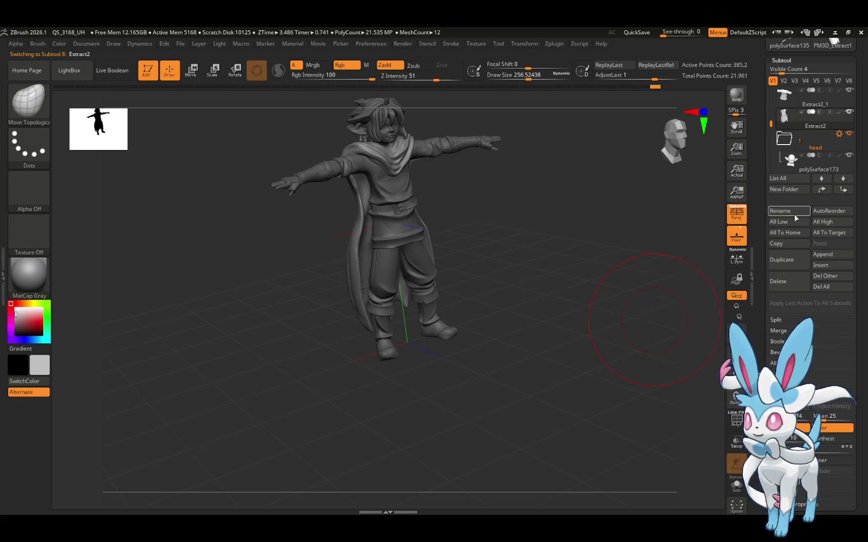
Drop Extract2 from subdivision level 4 to 1
mouse_move(765, 303)
mouse_down()
mouse_move(770, 221)
mouse_move(798, 214)
mouse_up()
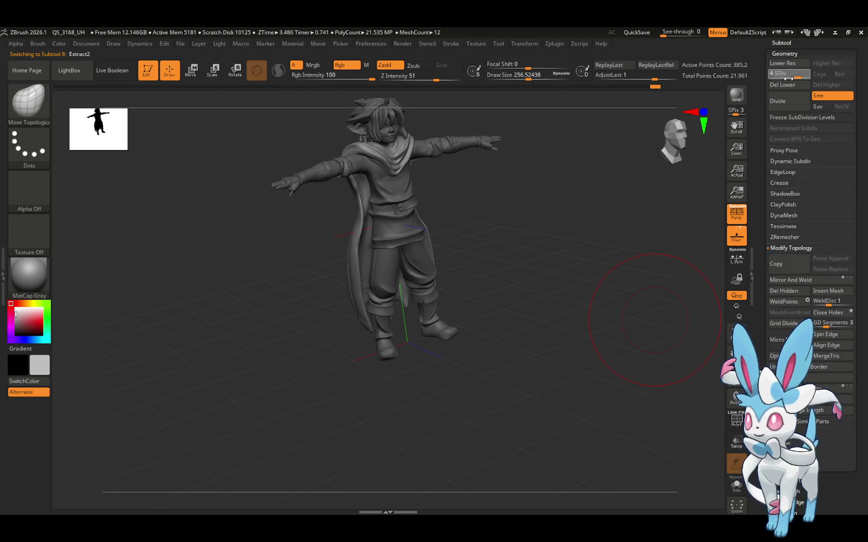
drag(789, 78, 766, 83)
mouse_move(646, 174)
mouse_down()
mouse_move(624, 175)
mouse_move(640, 171)
mouse_up()
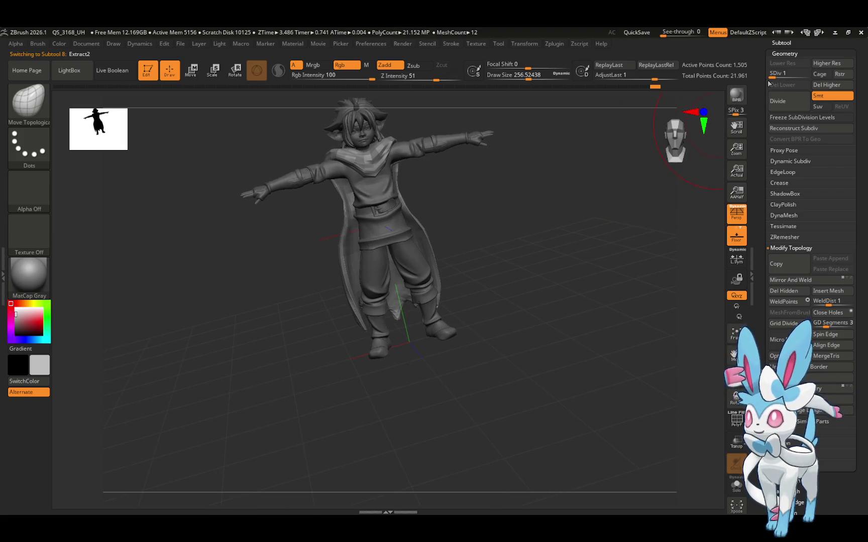
Select the Extract2_1 shirt subtool and lower it to SDiv 1
click(781, 59)
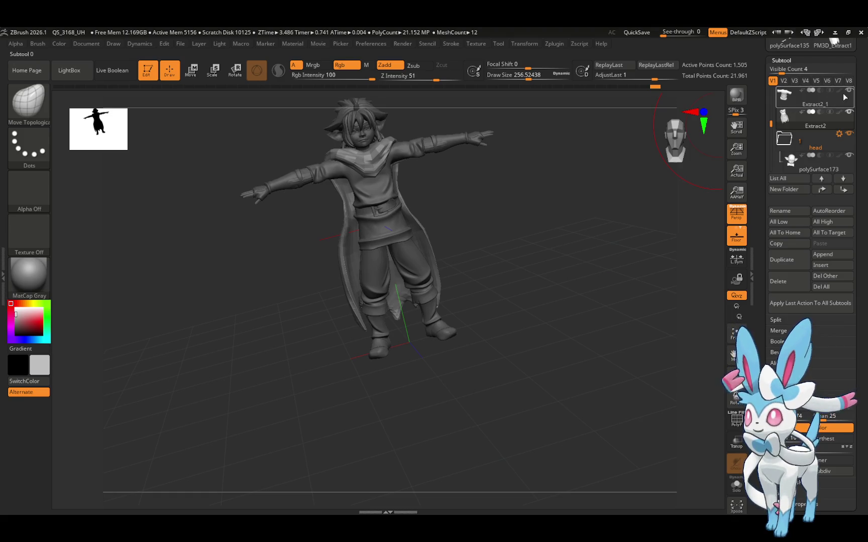
click(817, 105)
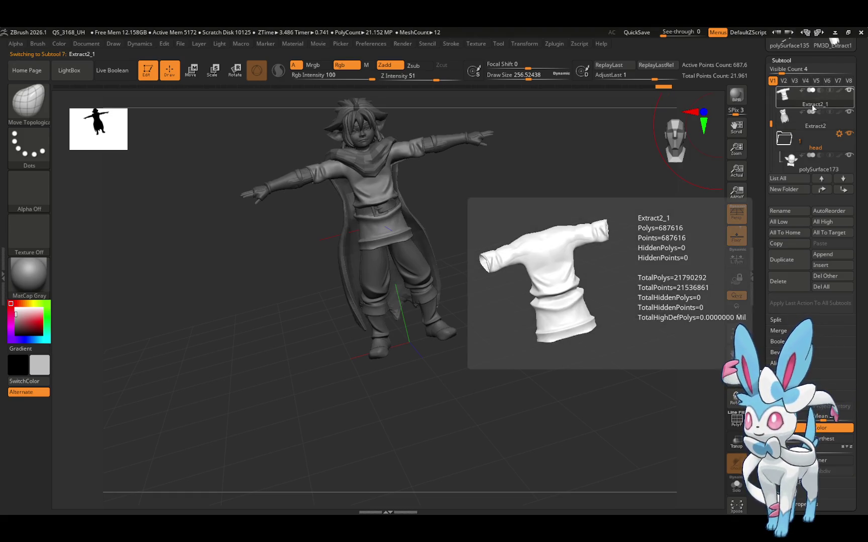
scroll(783, 289, down, 5)
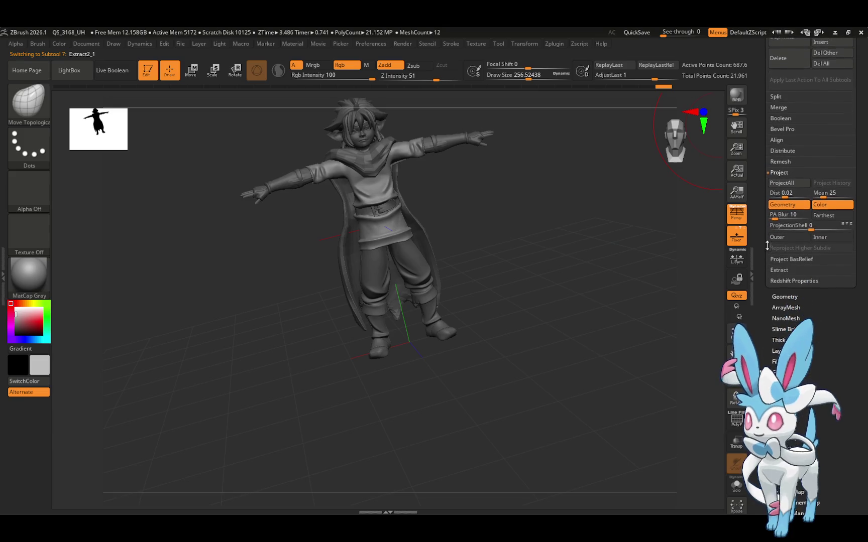
click(784, 293)
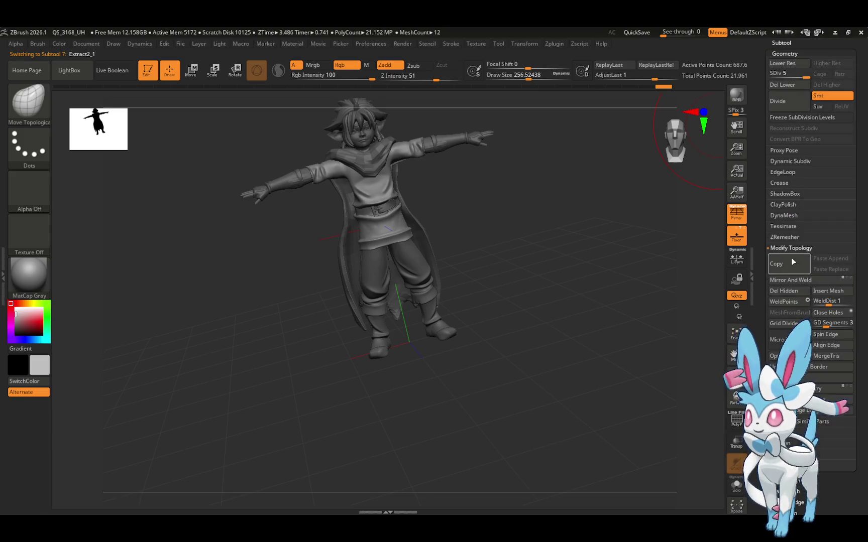
click(772, 78)
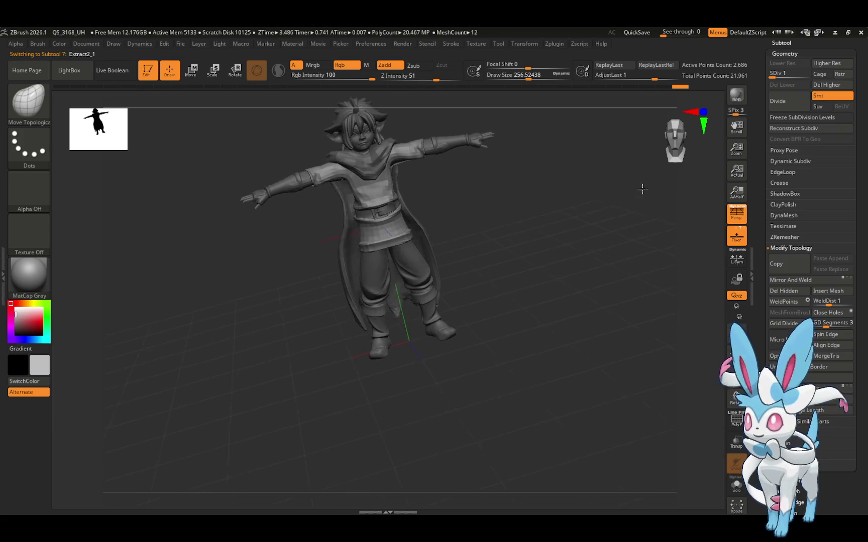
mouse_move(642, 189)
mouse_down()
mouse_move(645, 181)
mouse_move(640, 187)
mouse_up()
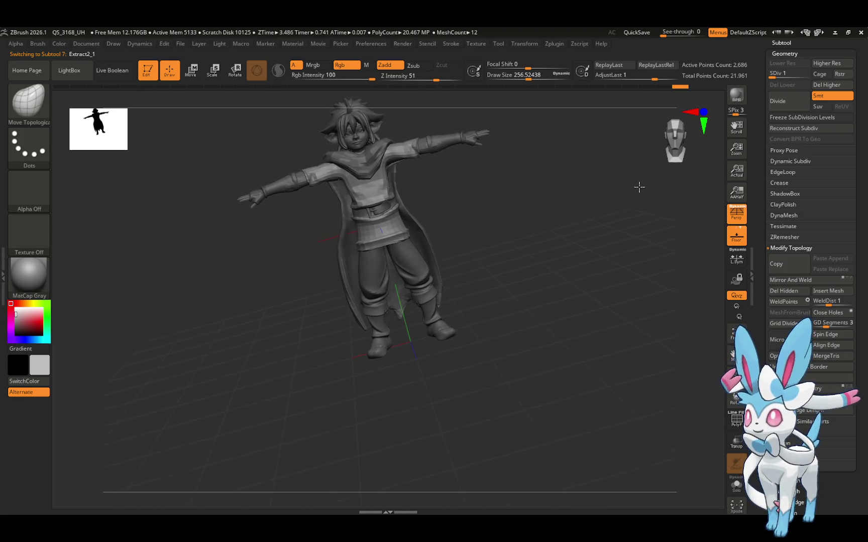
scroll(774, 83, up, 2)
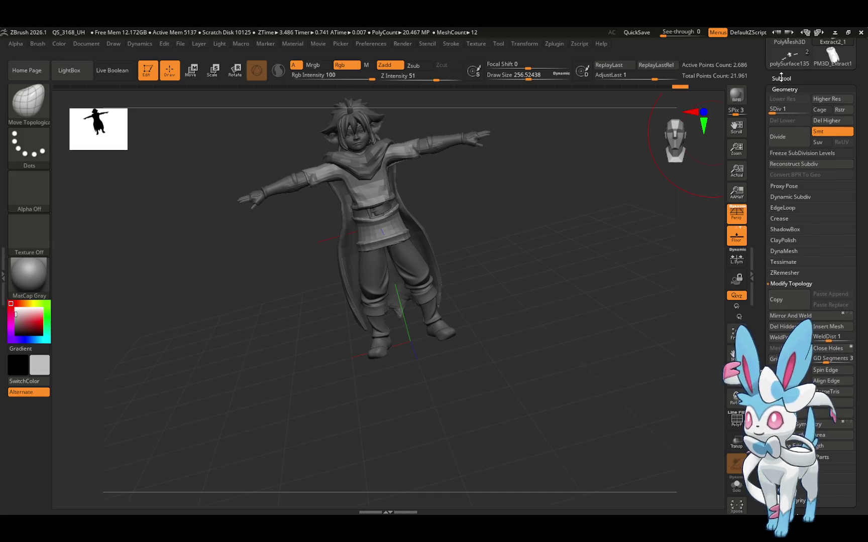
click(781, 78)
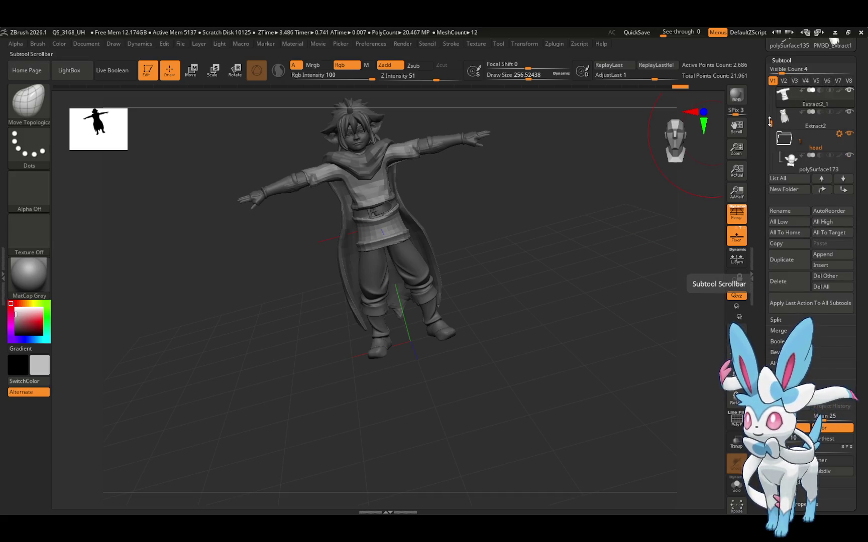
scroll(769, 120, up, 3)
mouse_move(816, 126)
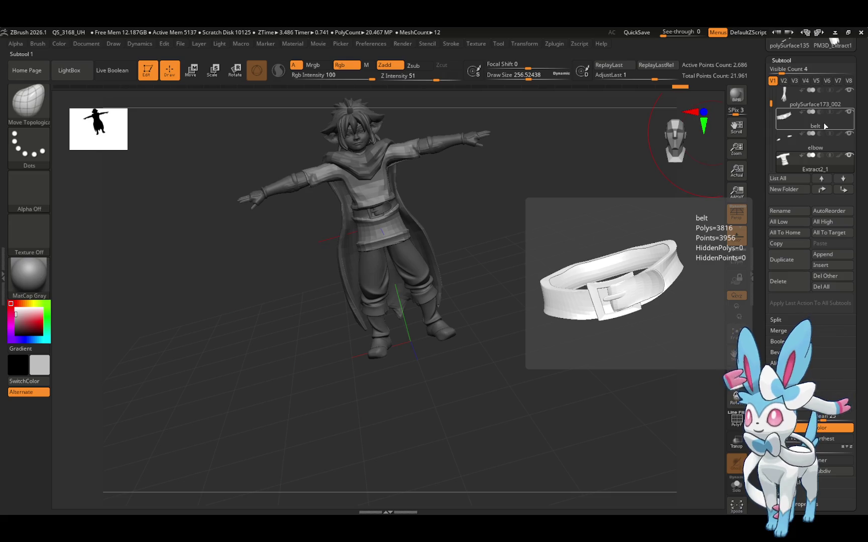
Drop polySurface173_002 from subdivision level 6 to 1
click(822, 104)
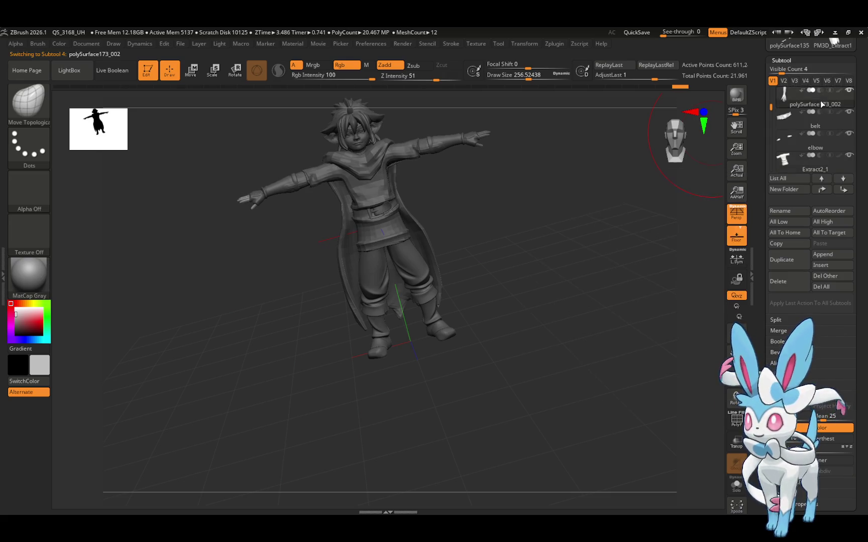
scroll(773, 287, down, 5)
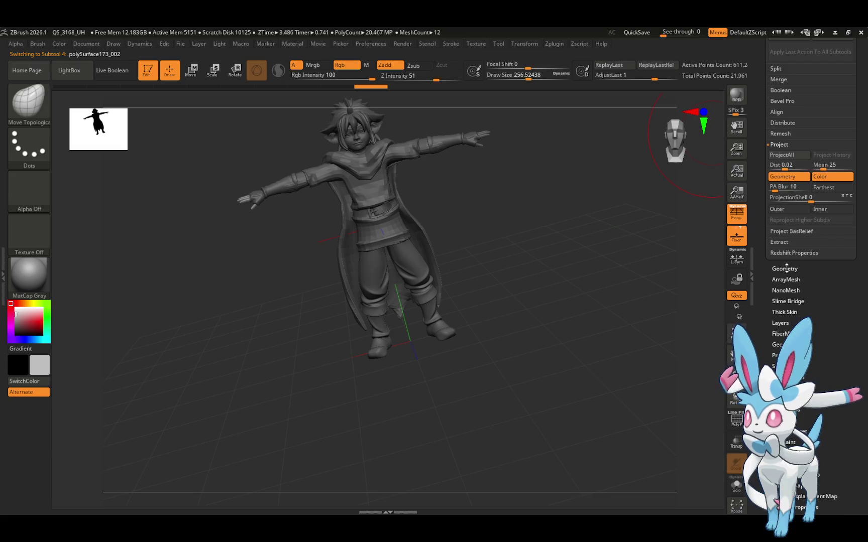
click(783, 264)
mouse_move(805, 77)
mouse_down()
mouse_move(769, 76)
mouse_move(750, 109)
mouse_up()
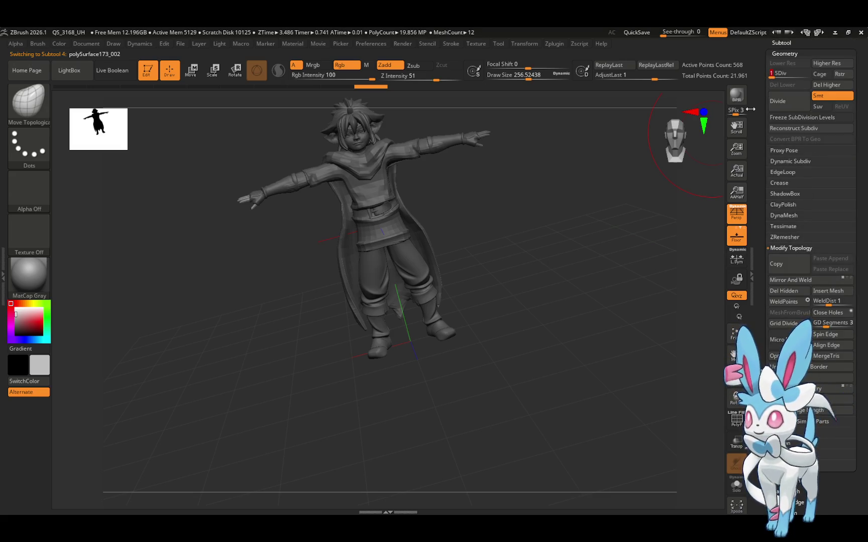
Select polySurface173_001 and lower it to SDiv 1
scroll(759, 102, up, 3)
click(776, 93)
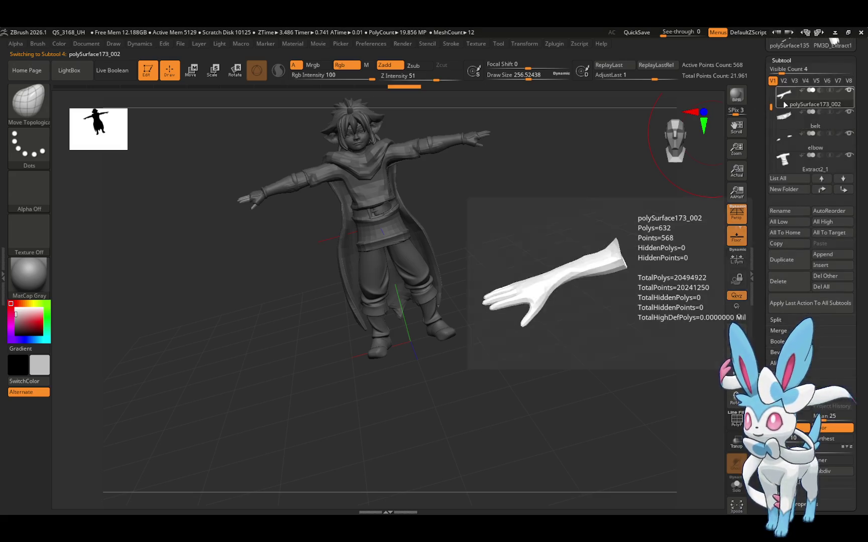
mouse_move(781, 123)
drag(771, 106, 771, 91)
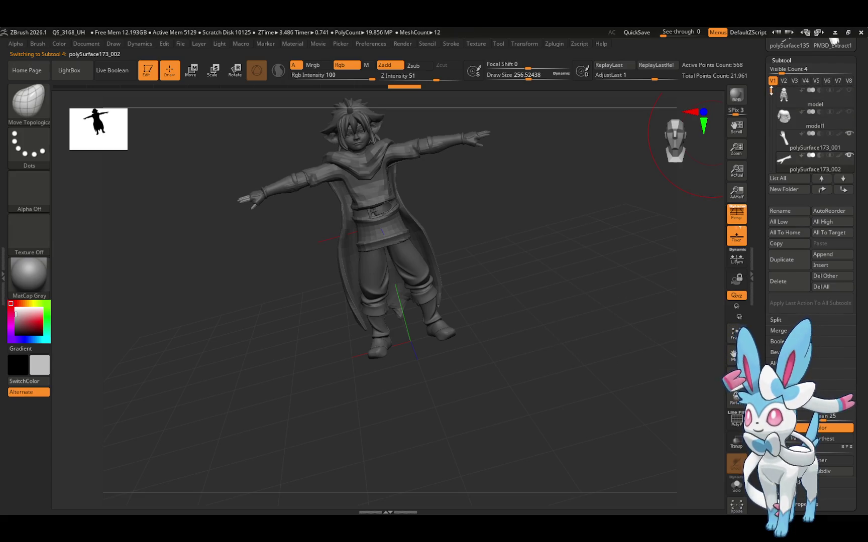
click(806, 148)
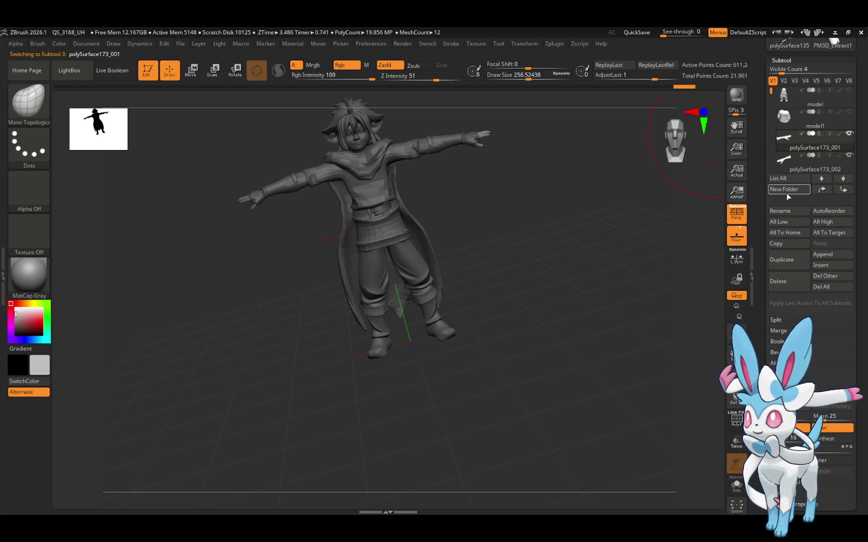
scroll(777, 258, down, 15)
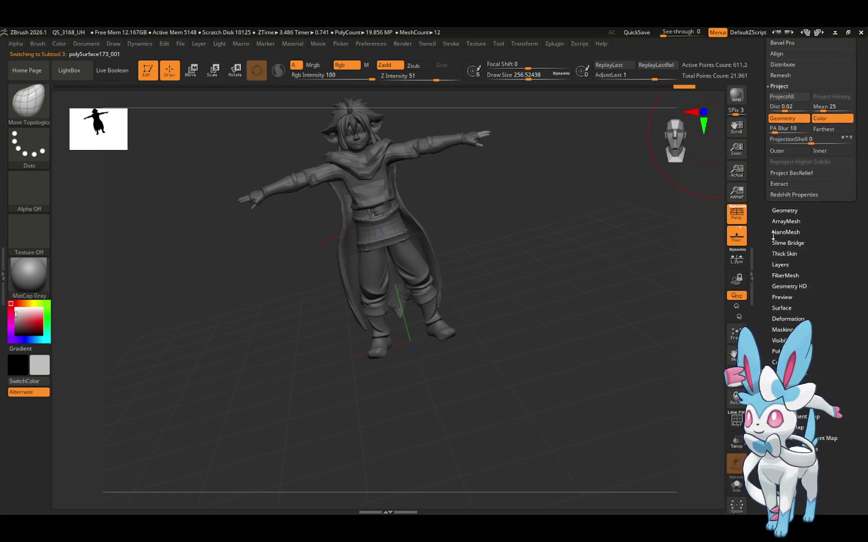
click(784, 204)
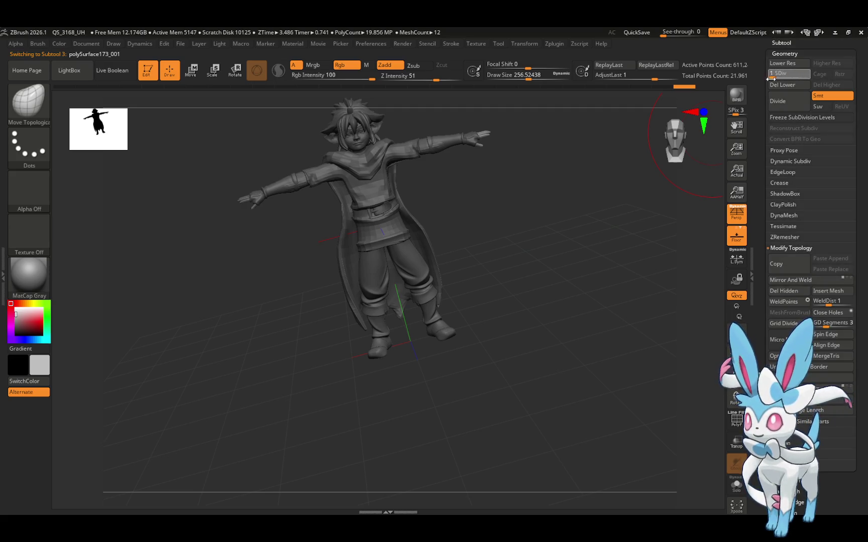
drag(770, 77, 759, 129)
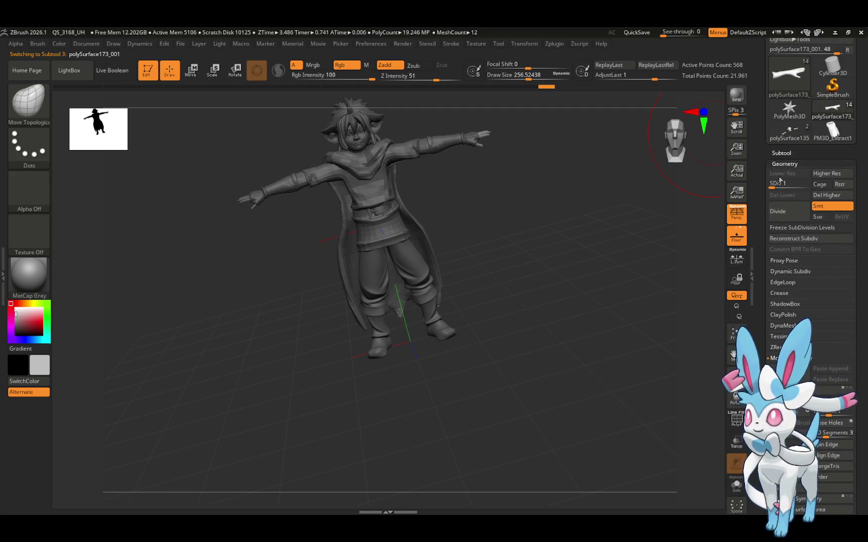
Select the model1 subtool and start deleting it
click(783, 152)
click(786, 101)
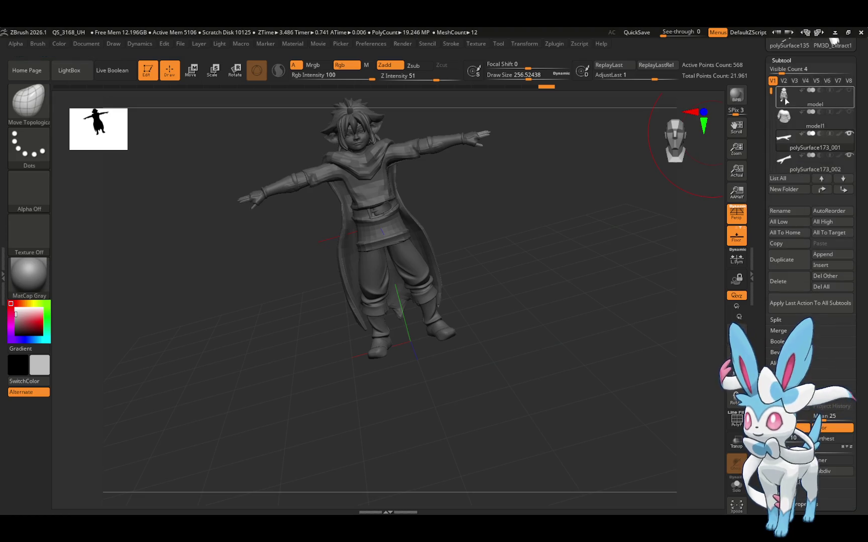
click(829, 126)
click(782, 282)
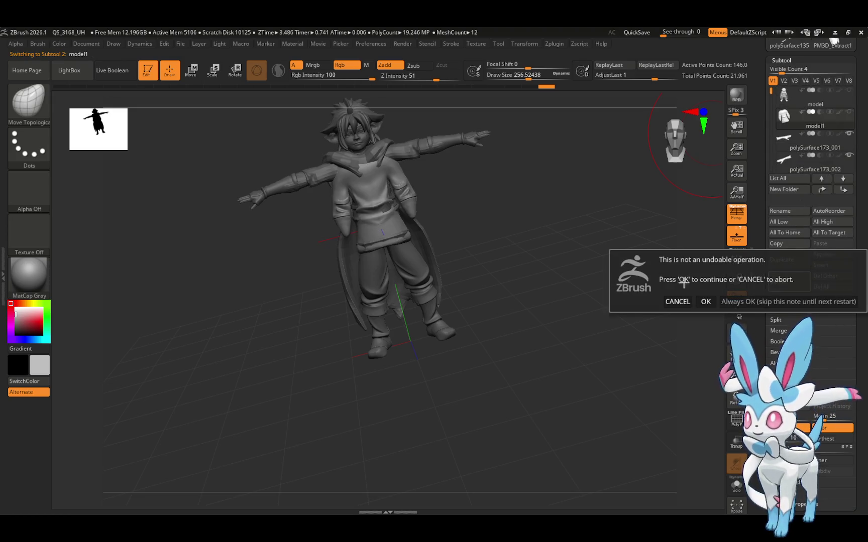
Confirm deleting model1, then drop hair1 from subdivision level 2 to SDiv 1
click(706, 301)
mouse_move(688, 300)
mouse_down()
mouse_move(655, 267)
mouse_move(641, 284)
mouse_move(663, 306)
mouse_move(662, 254)
mouse_move(651, 265)
mouse_move(661, 270)
mouse_up()
drag(772, 105, 768, 146)
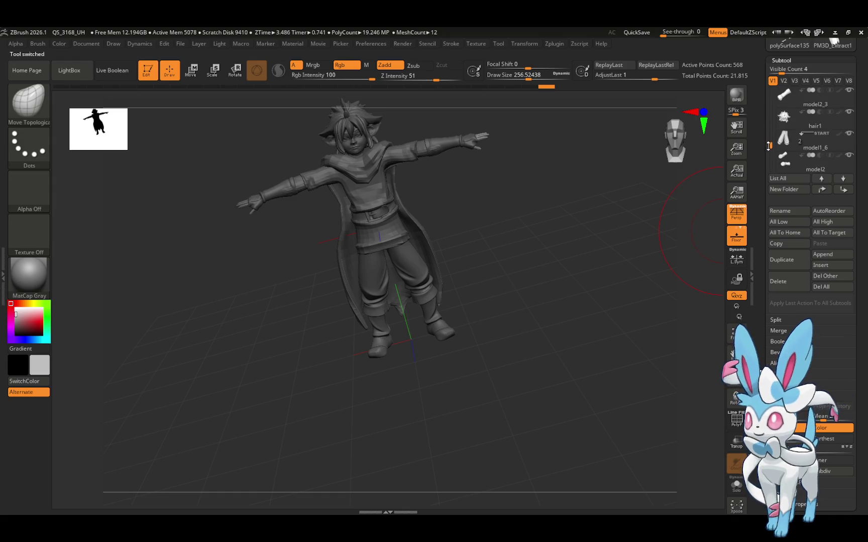
click(821, 120)
scroll(763, 226, down, 5)
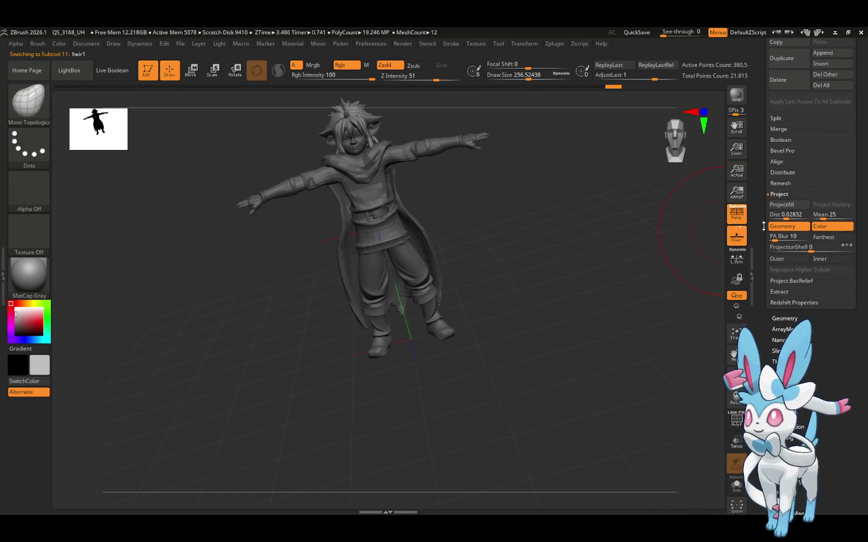
click(784, 319)
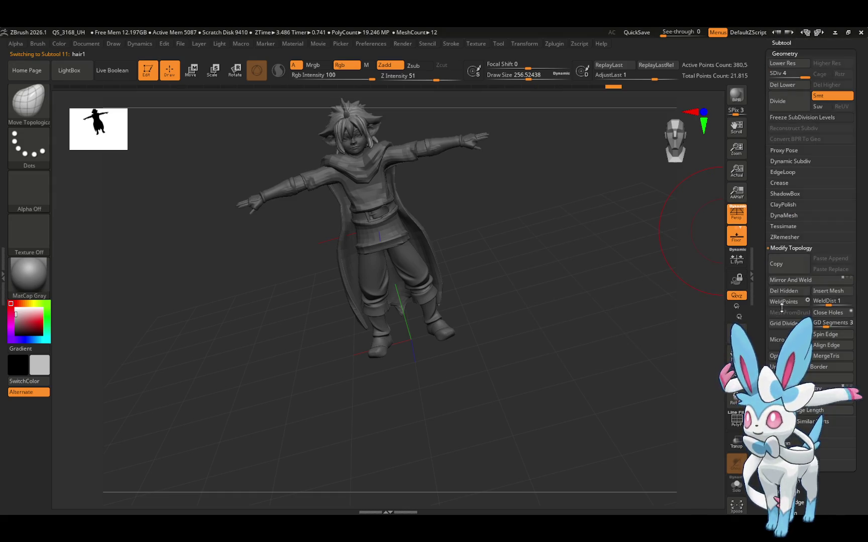
click(771, 80)
Drop the model2 subtool to its lowest subdivision level, SDiv 1
scroll(787, 149, up, 5)
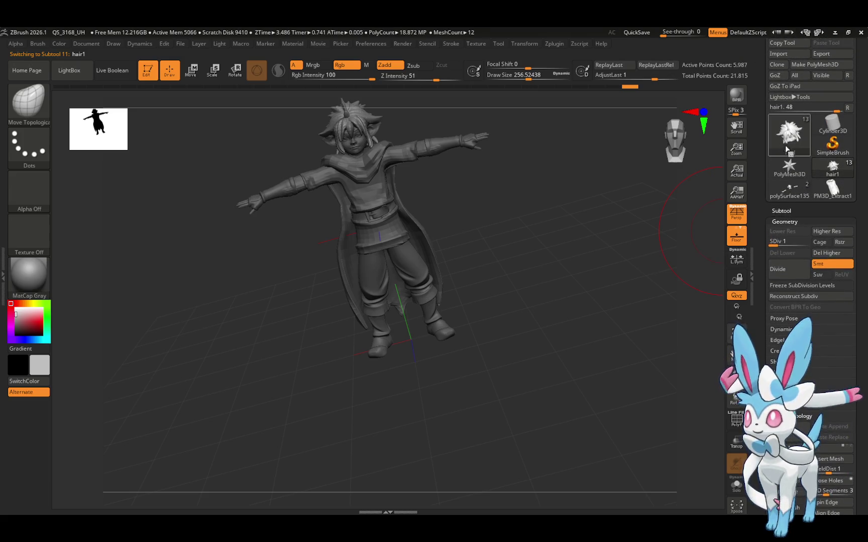
scroll(787, 149, down, 5)
click(809, 163)
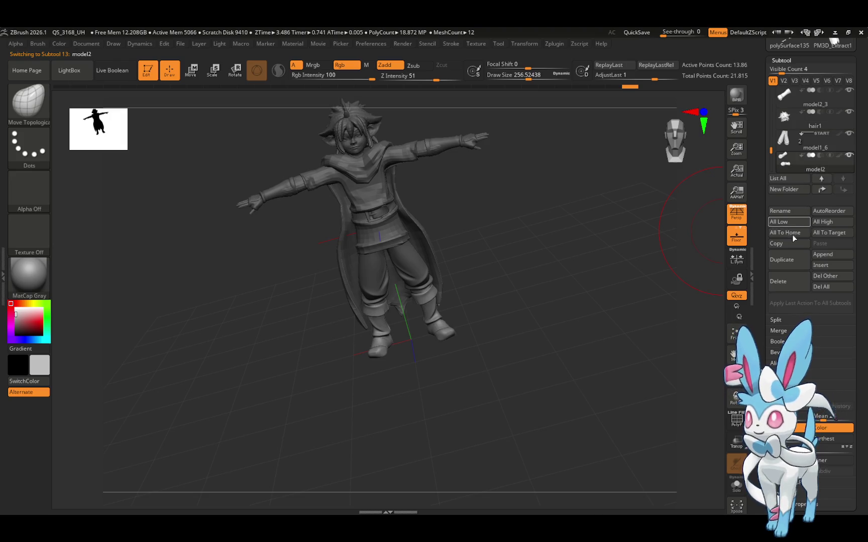
scroll(791, 240, down, 10)
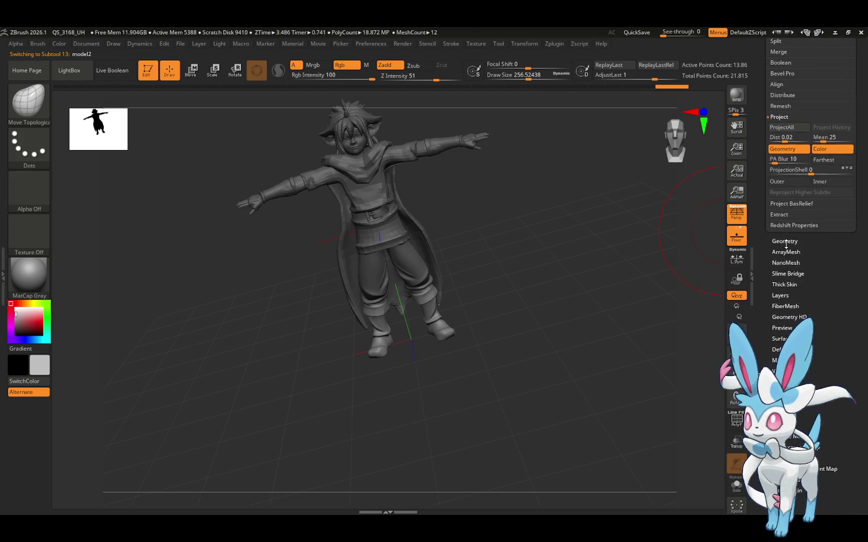
click(785, 242)
click(771, 74)
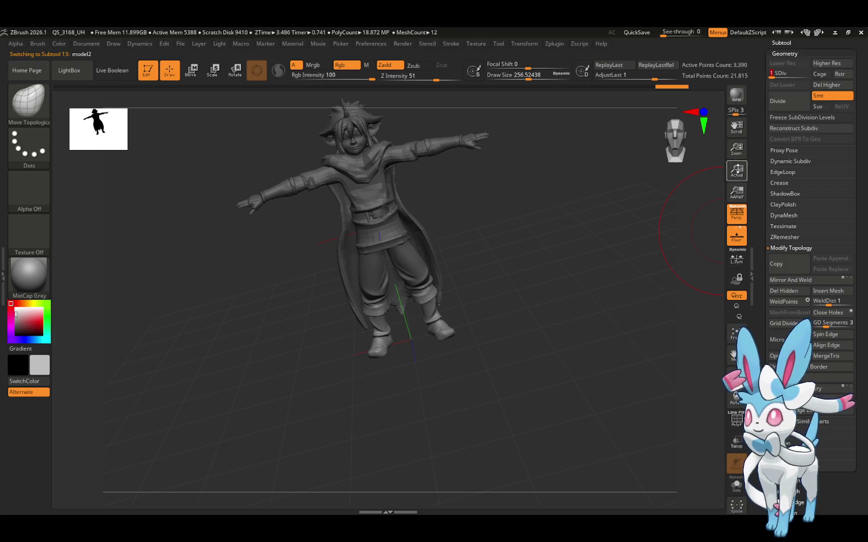
mouse_move(655, 242)
mouse_down()
mouse_move(629, 240)
mouse_move(605, 265)
mouse_move(651, 242)
mouse_move(711, 187)
mouse_up()
Lower model1_6 from SDiv 6 to 1, cutting PolyCount to 2.173 MP
click(781, 43)
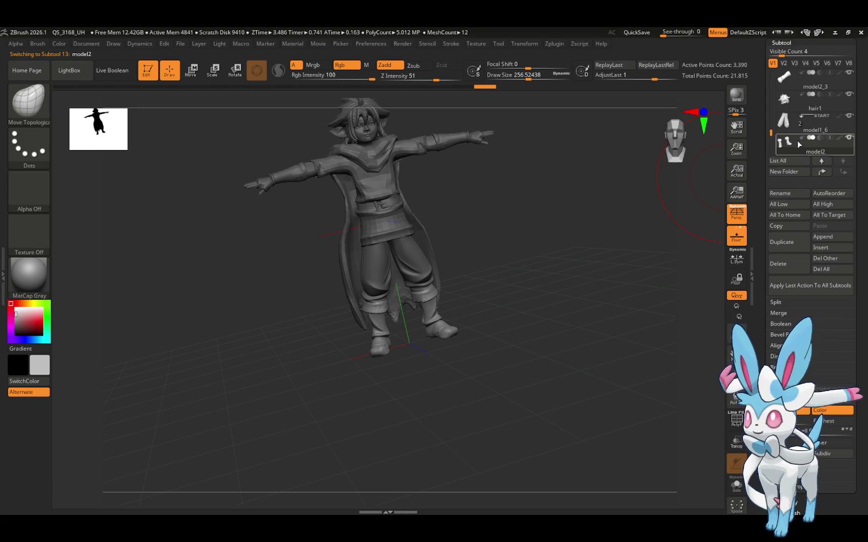
click(800, 132)
scroll(769, 201, down, 5)
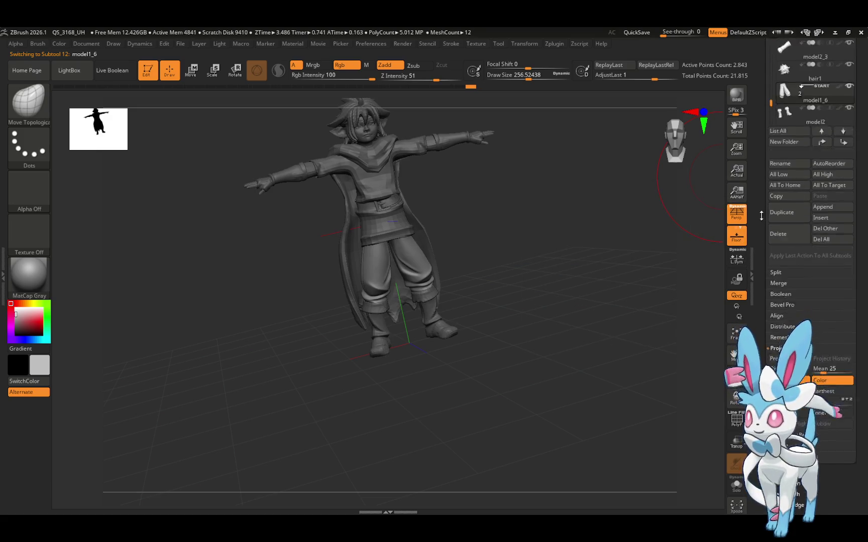
click(785, 311)
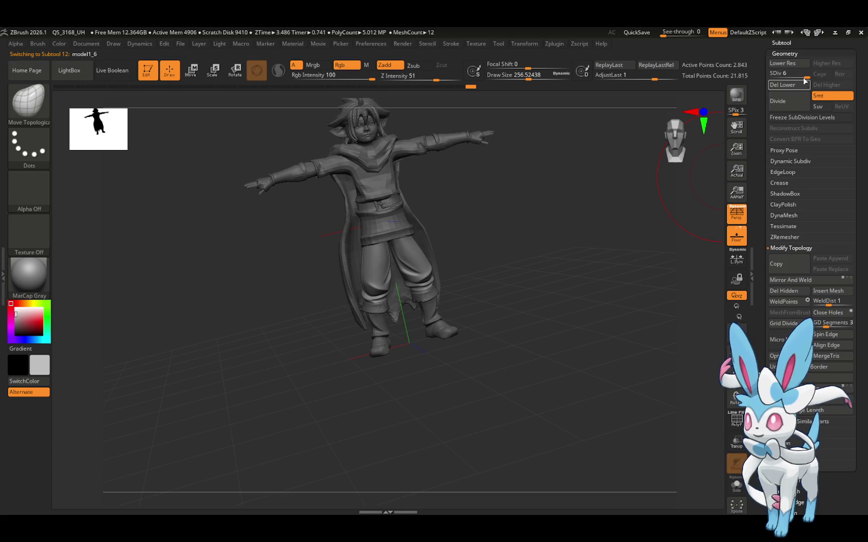
drag(805, 81, 767, 93)
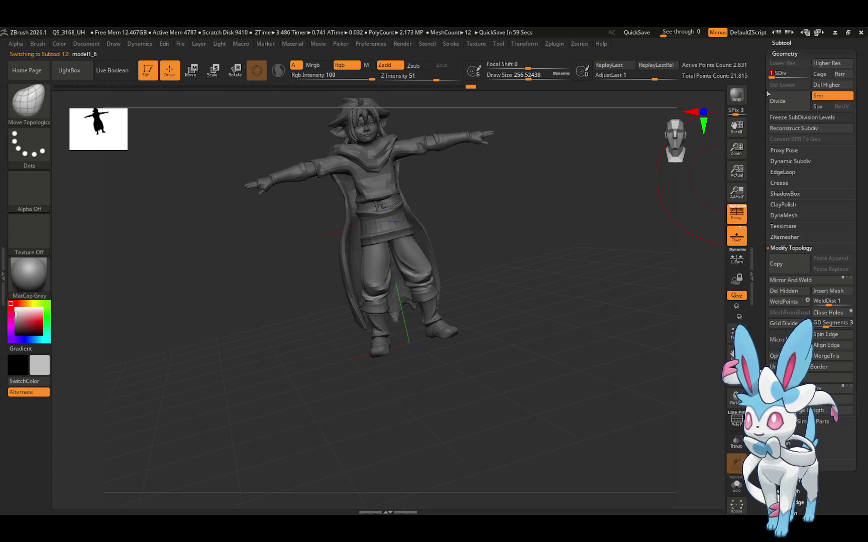
mouse_move(579, 227)
mouse_down()
mouse_move(568, 229)
mouse_move(576, 226)
mouse_up()
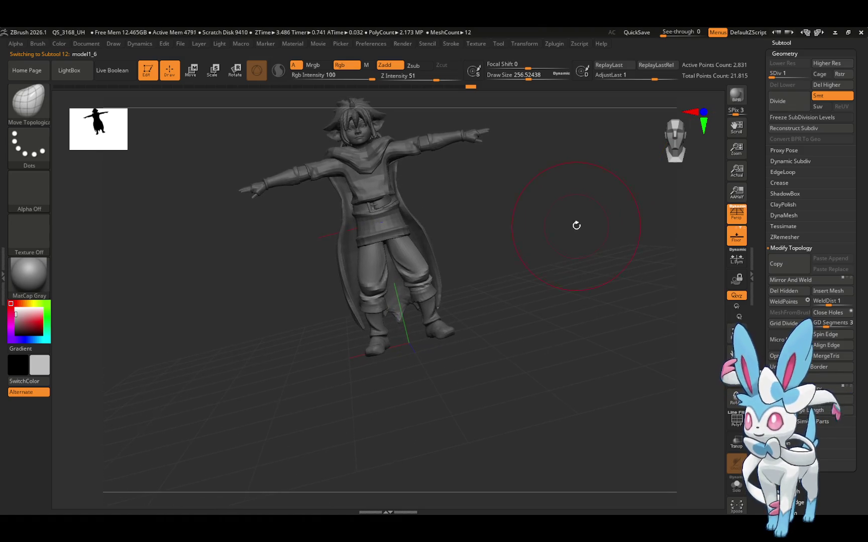
scroll(769, 100, up, 2)
click(782, 99)
Make model2_3 the active subtool in the subtool list
mouse_move(794, 107)
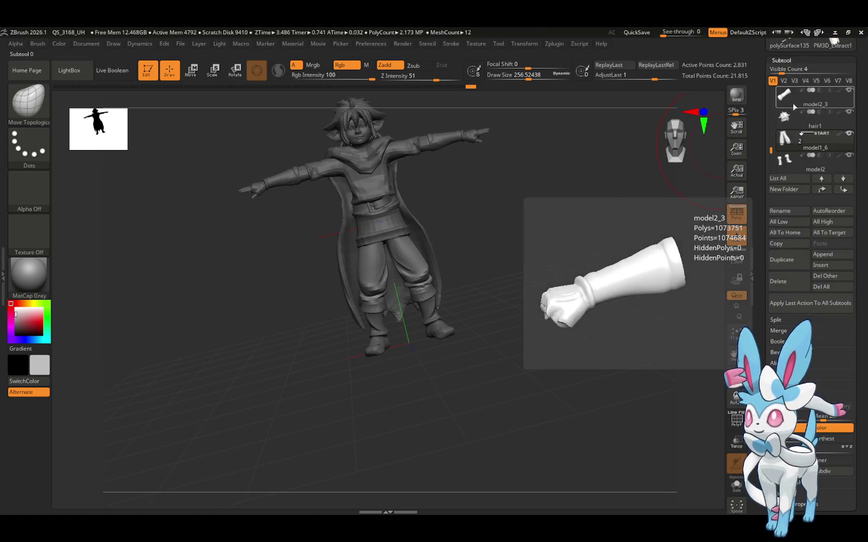
drag(772, 146, 772, 134)
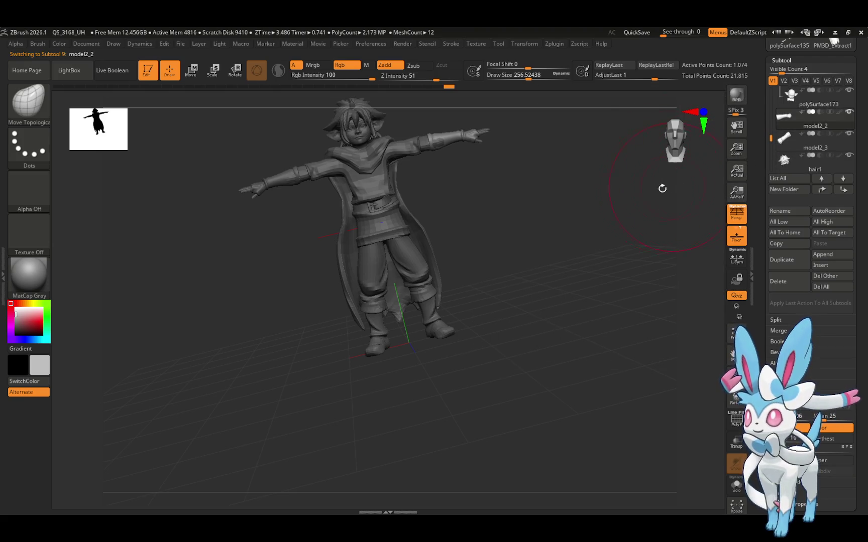
mouse_move(631, 204)
mouse_down()
mouse_move(640, 257)
mouse_move(628, 196)
mouse_move(647, 252)
mouse_move(506, 189)
mouse_up()
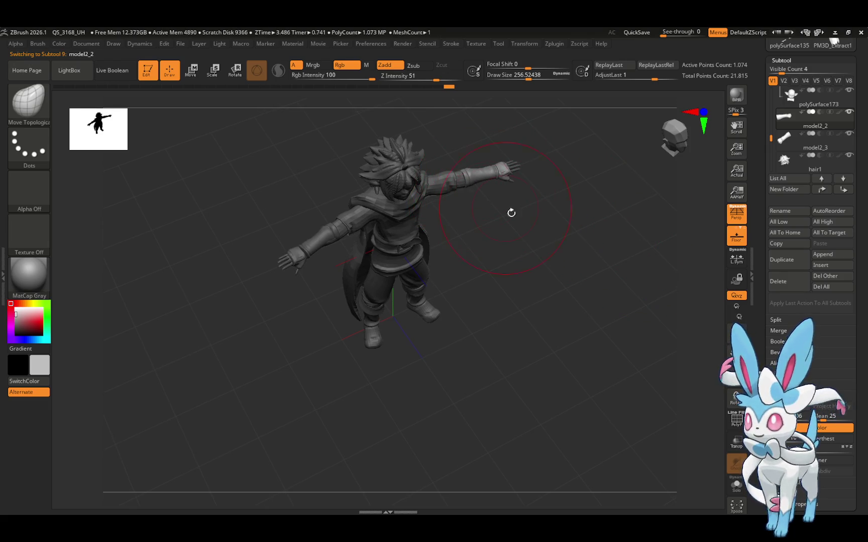
mouse_move(509, 213)
mouse_down()
mouse_move(453, 287)
mouse_move(473, 325)
mouse_move(504, 305)
mouse_move(566, 195)
mouse_up()
click(802, 145)
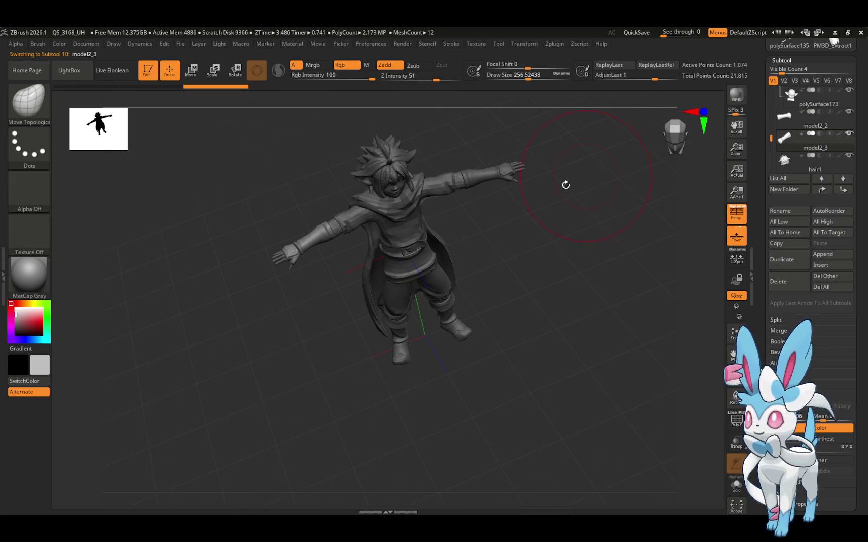
Open the Zplugin menu showing the SubTool Master tools
mouse_move(525, 223)
mouse_down()
mouse_move(541, 260)
mouse_move(535, 251)
mouse_move(347, 257)
mouse_up()
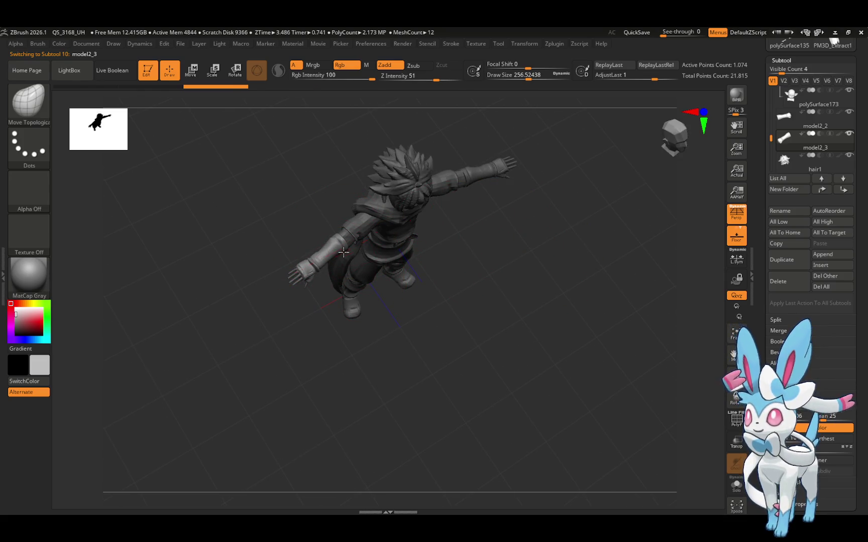
mouse_move(455, 275)
mouse_down()
mouse_move(467, 301)
mouse_move(473, 265)
mouse_move(511, 321)
mouse_move(467, 256)
mouse_move(572, 225)
mouse_up()
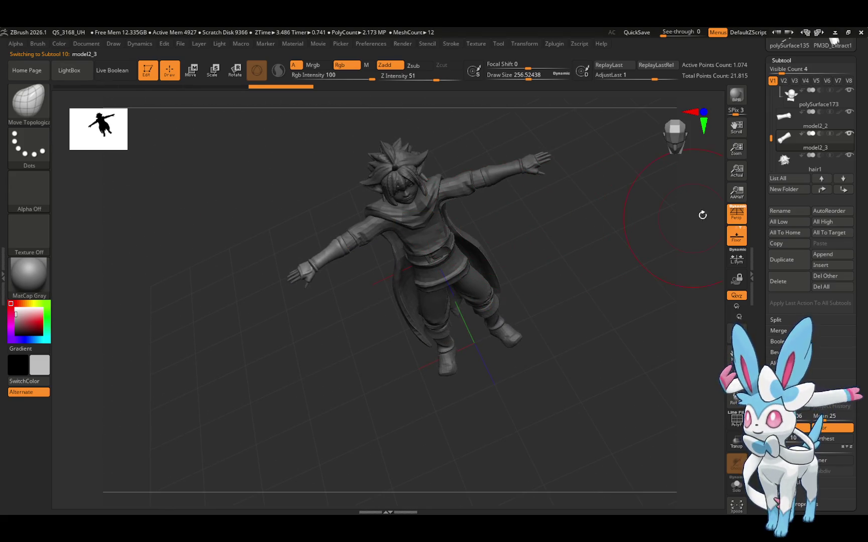
click(557, 45)
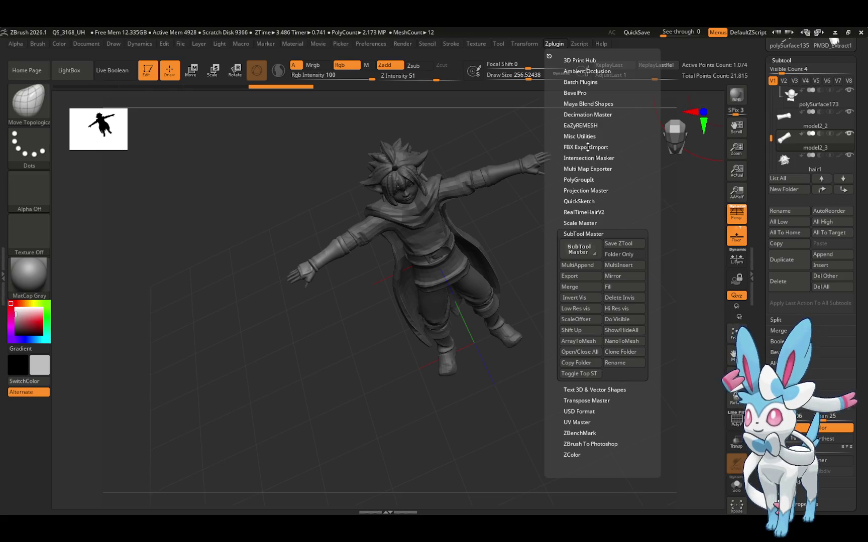
Pre-process model2_3 in Decimation Master
click(588, 115)
drag(610, 241, 644, 242)
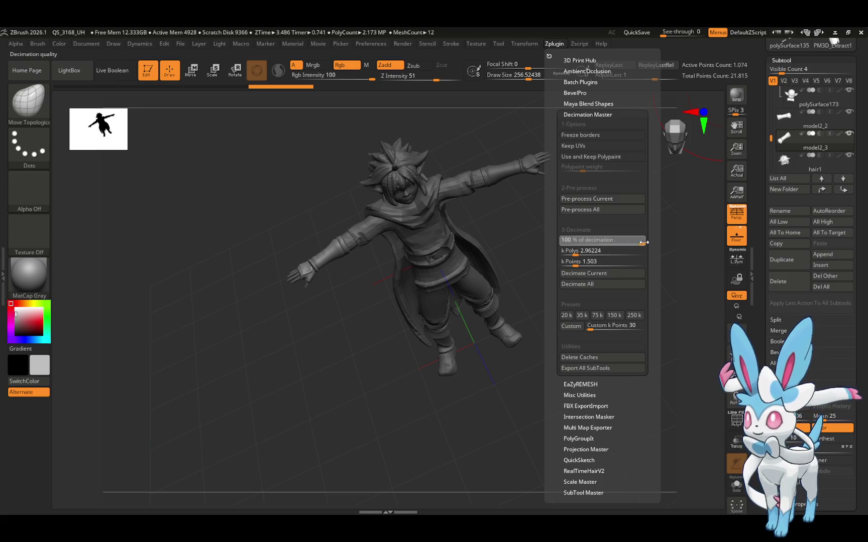
click(589, 199)
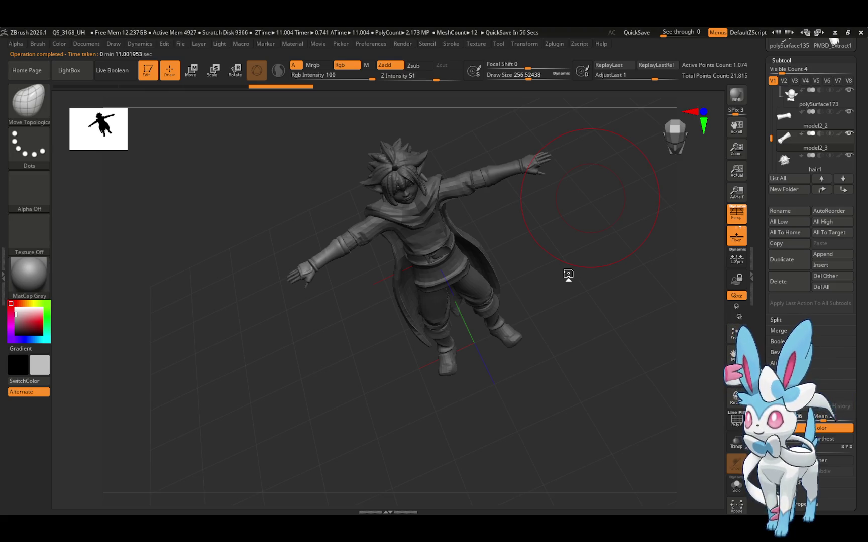
Decimate model2_3 at about 5.747%, dropping PolyCount from 2.173 MP to 1.223 MP
click(554, 44)
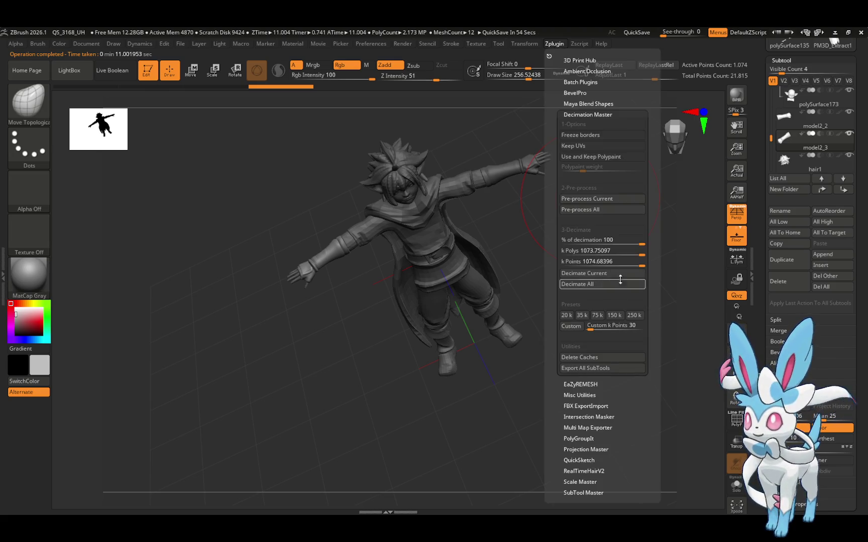
drag(641, 242, 568, 246)
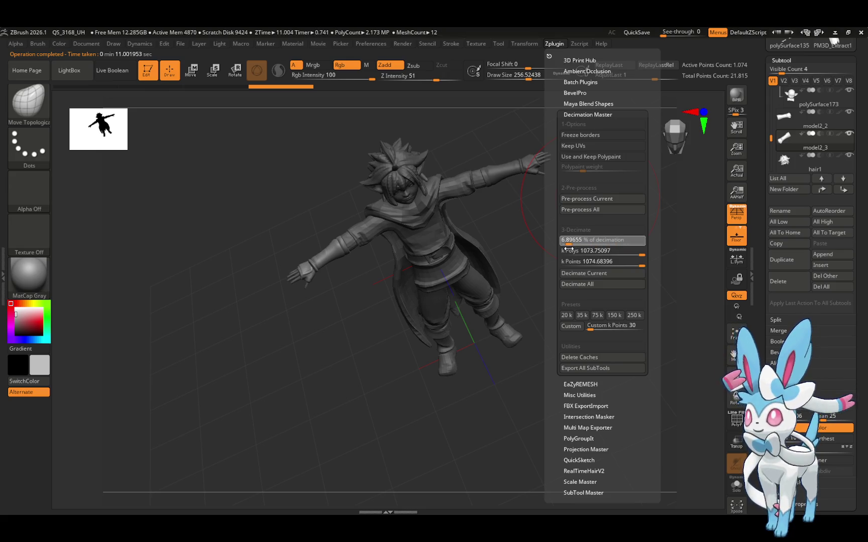
click(595, 261)
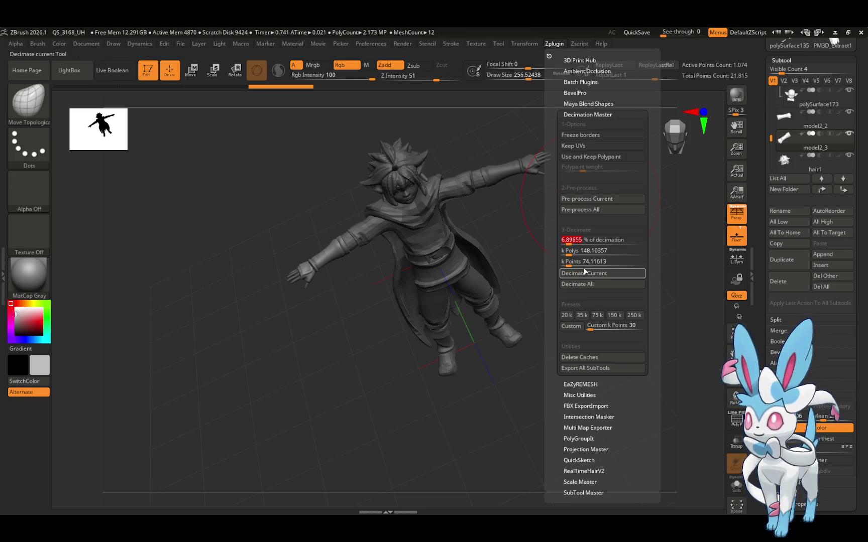
click(570, 243)
drag(566, 242, 564, 242)
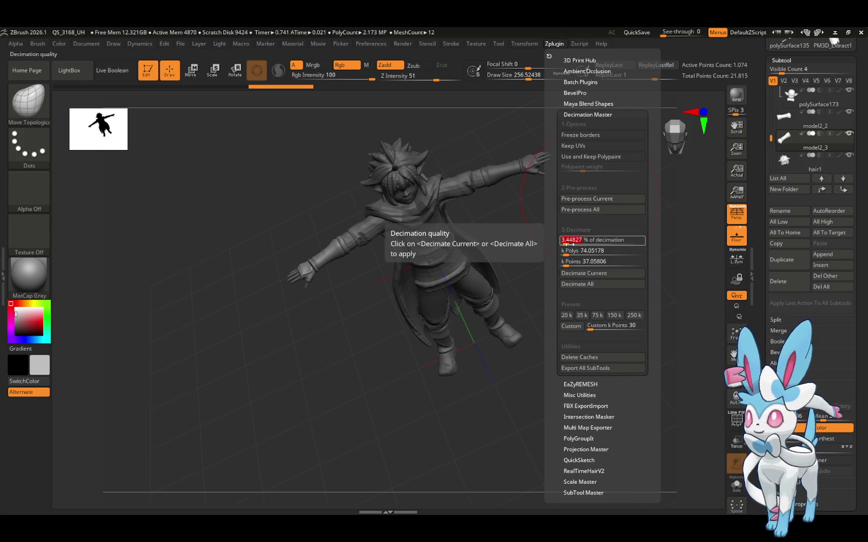
click(566, 242)
click(567, 243)
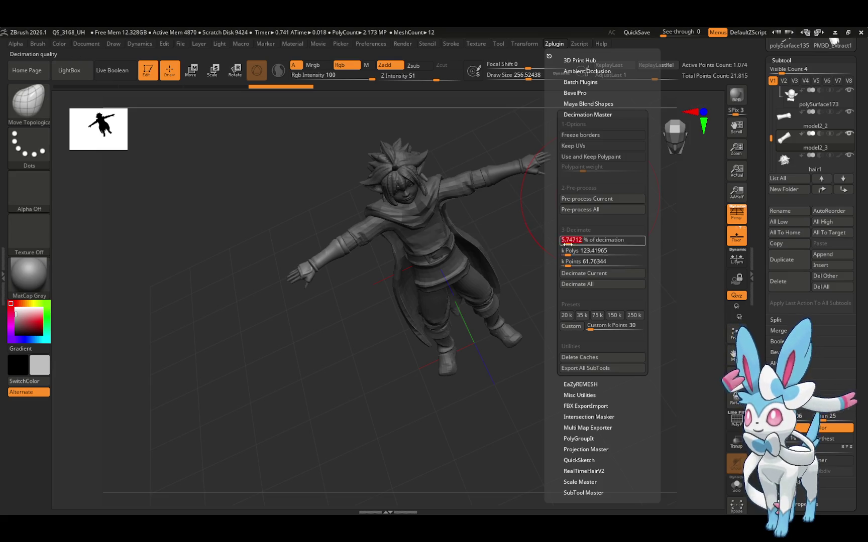
click(578, 273)
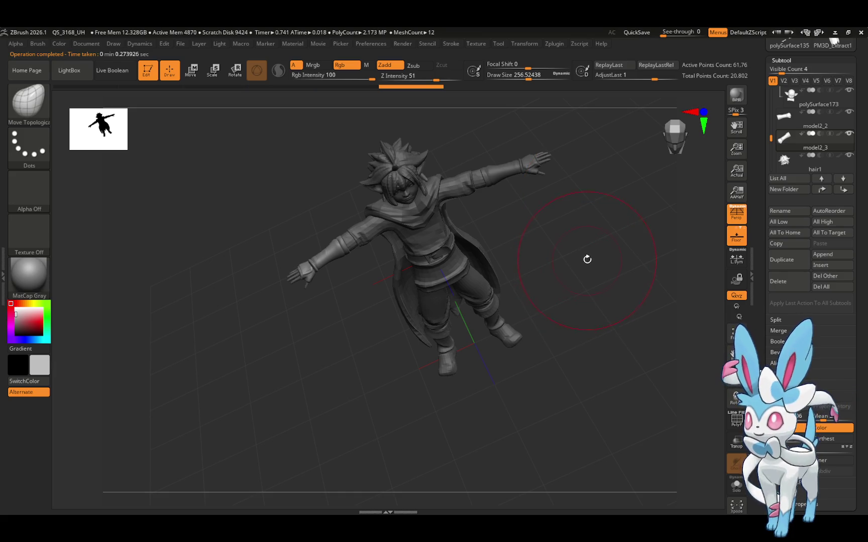
mouse_move(577, 234)
mouse_down()
mouse_move(590, 274)
mouse_move(606, 255)
mouse_up()
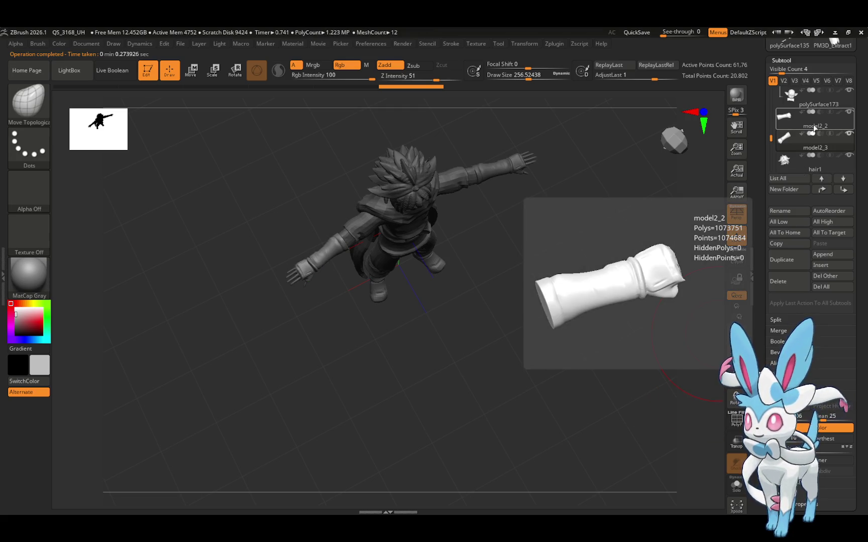
Make model2_2 active and pre-process it in Decimation Master
click(814, 127)
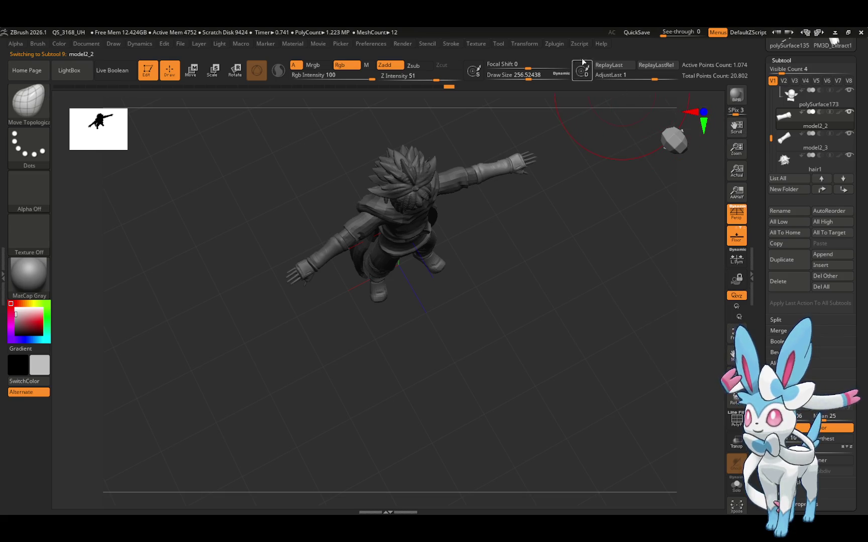
click(555, 44)
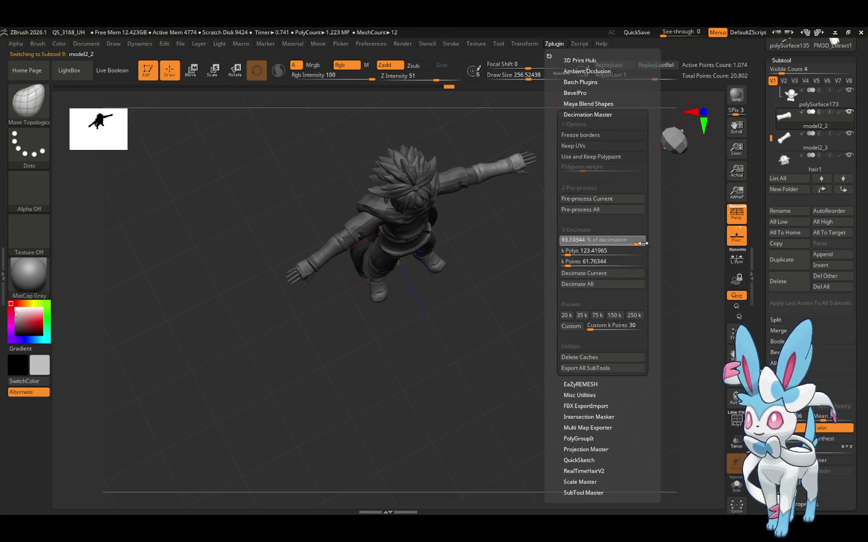
click(596, 199)
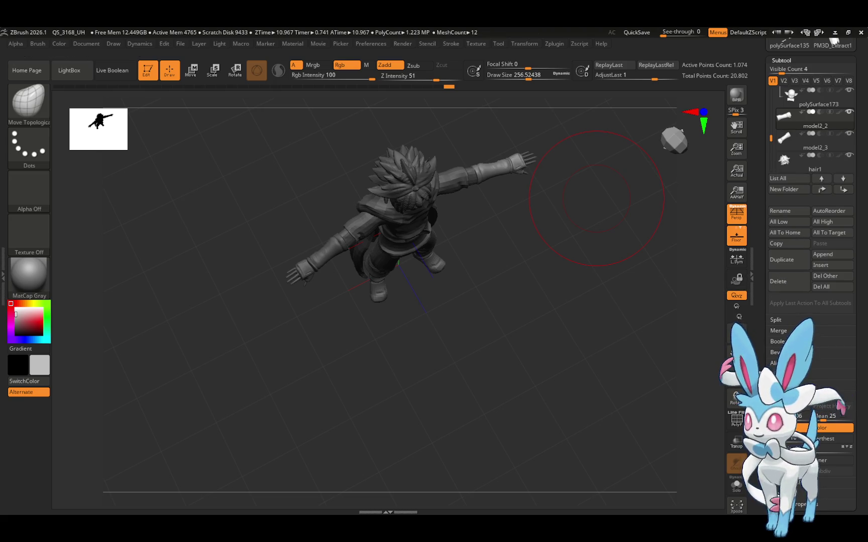
Turn on PolyF to show the polyframe wireframe on the arm
click(736, 419)
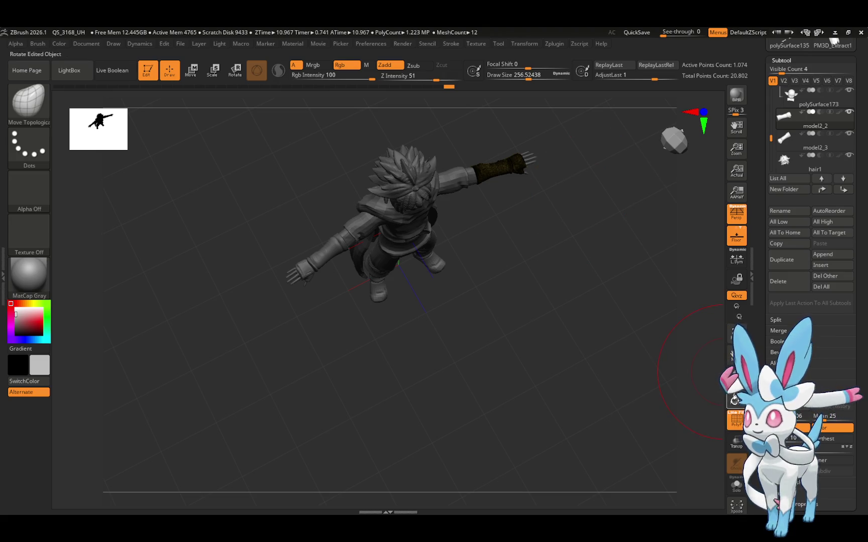
mouse_move(735, 376)
mouse_down()
mouse_move(658, 274)
mouse_move(666, 265)
mouse_move(661, 208)
mouse_up()
mouse_move(811, 132)
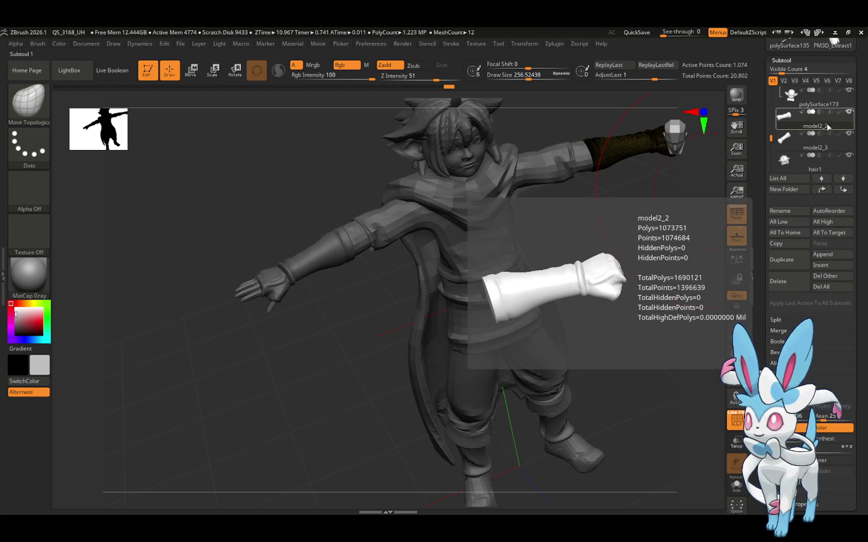
Delete the model2_2 subtool and confirm, leaving 11 meshes at 149.506 KP
click(787, 282)
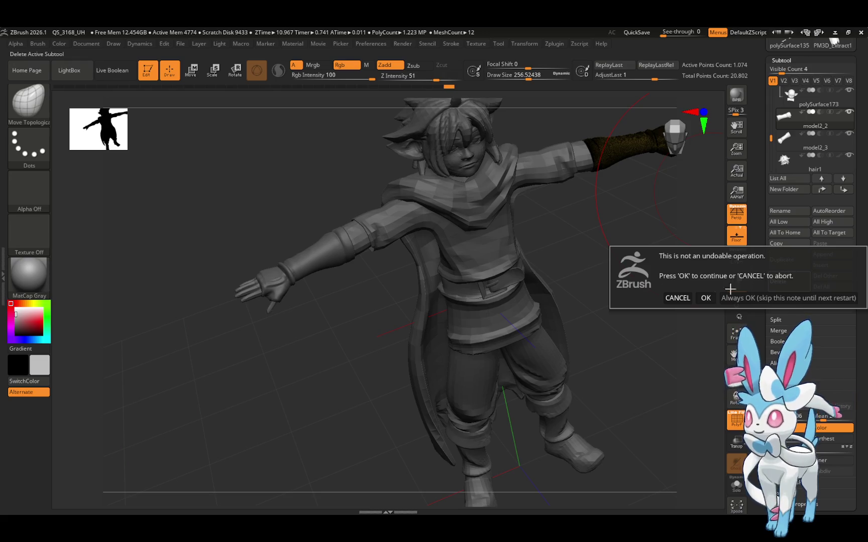
click(707, 297)
mouse_move(673, 239)
mouse_down()
mouse_move(682, 245)
mouse_move(690, 291)
mouse_move(684, 257)
mouse_up()
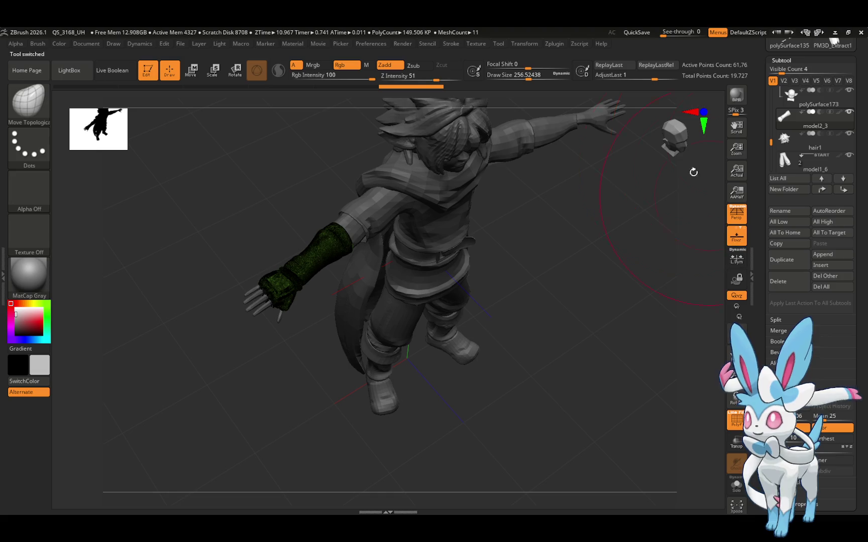
click(554, 44)
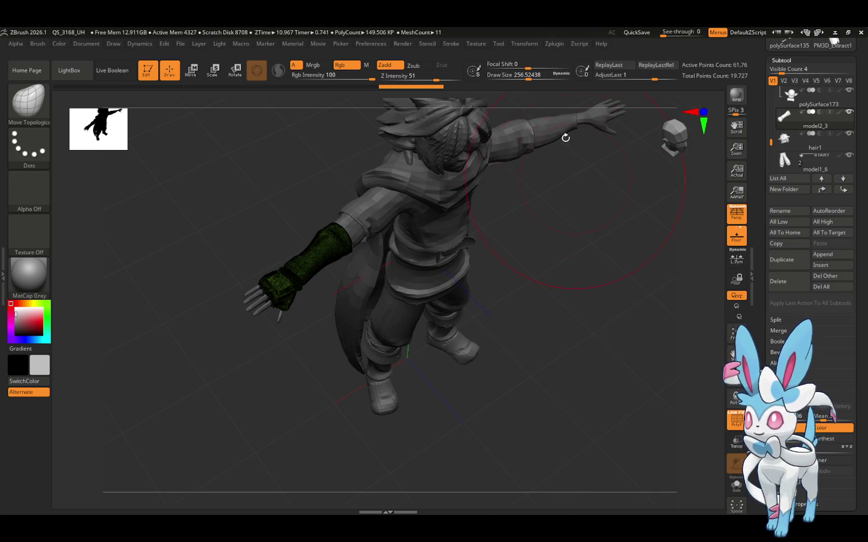
Mirror the sleeve across the X axis with SubTool Master, merged into one subtool
click(554, 44)
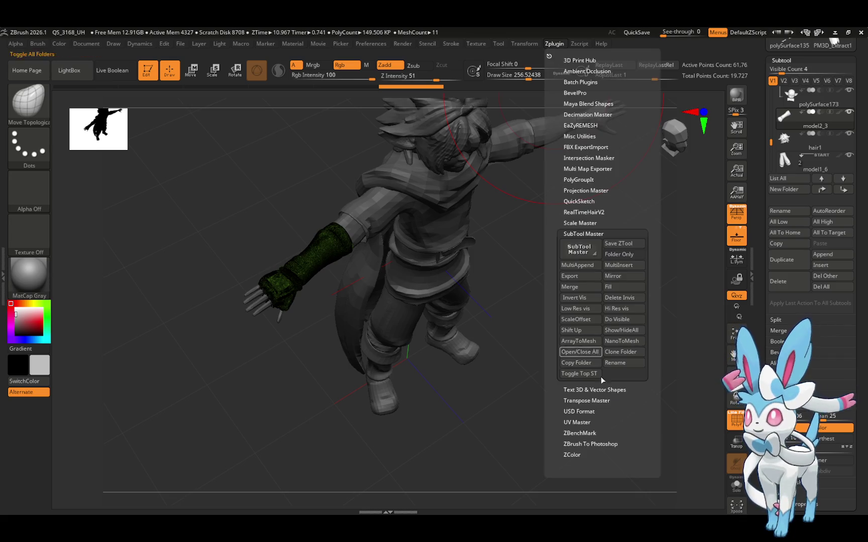
click(612, 276)
click(361, 150)
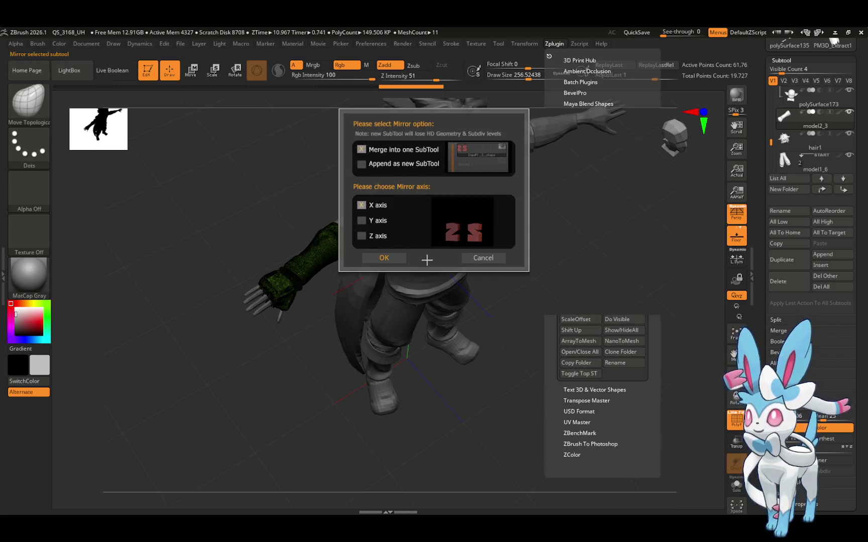
click(383, 258)
Duplicate the mirrored sleeve subtool as model2_4
drag(611, 231, 611, 164)
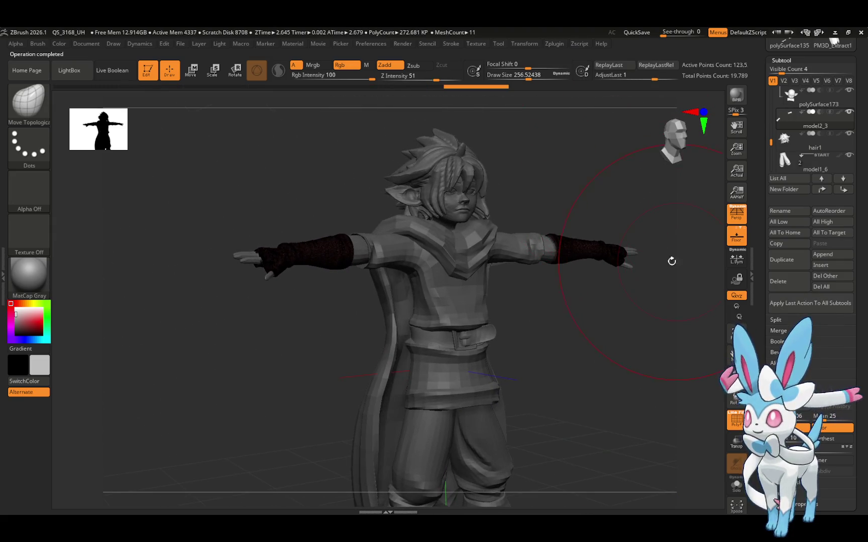
mouse_move(655, 246)
mouse_down()
mouse_move(660, 229)
mouse_move(659, 247)
mouse_up()
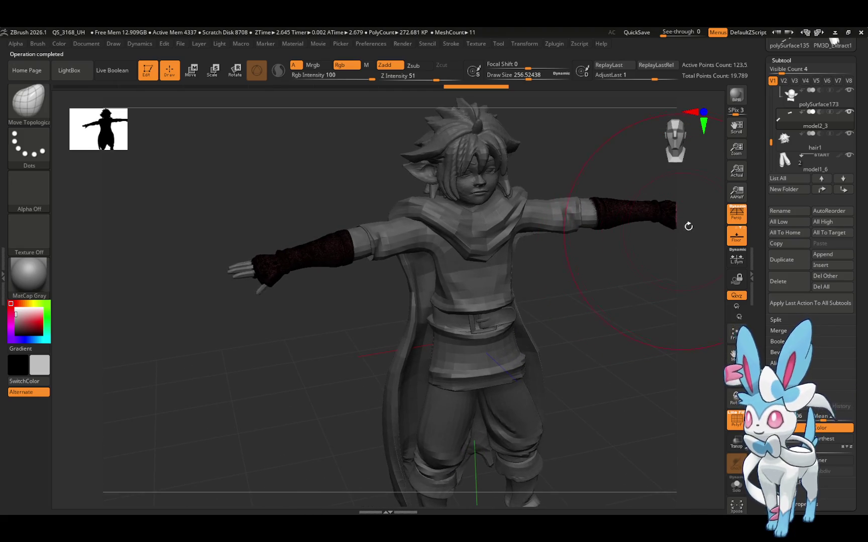
click(789, 260)
click(554, 44)
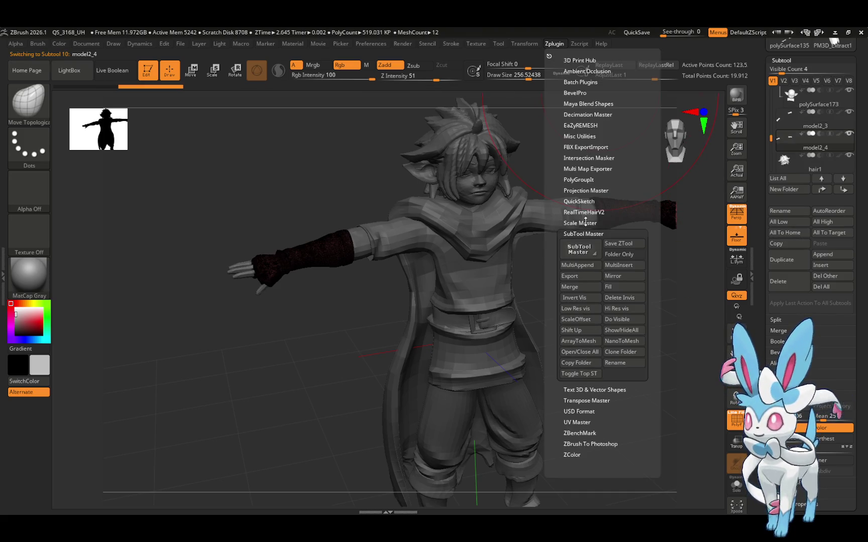
Remesh the sleeves with EaZyREMESH at resolution 1.14942 and a 2K target, yielding 1,237 points
click(595, 123)
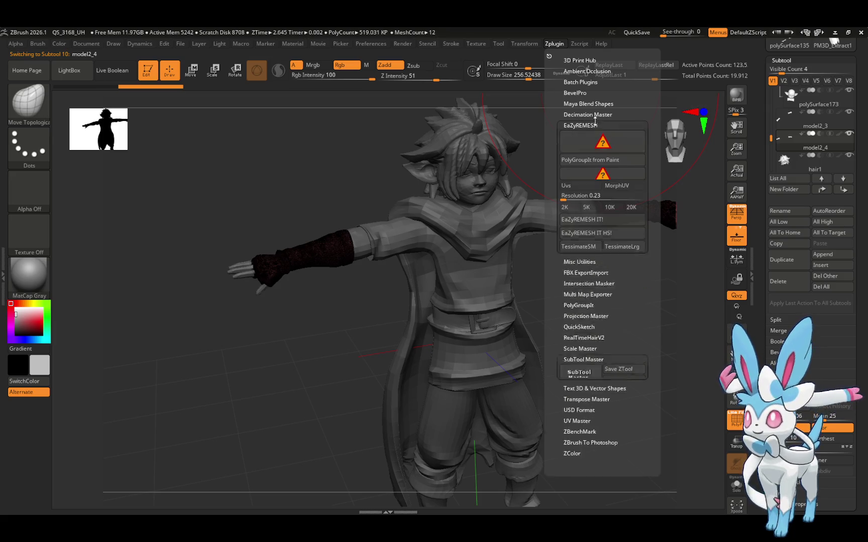
click(563, 196)
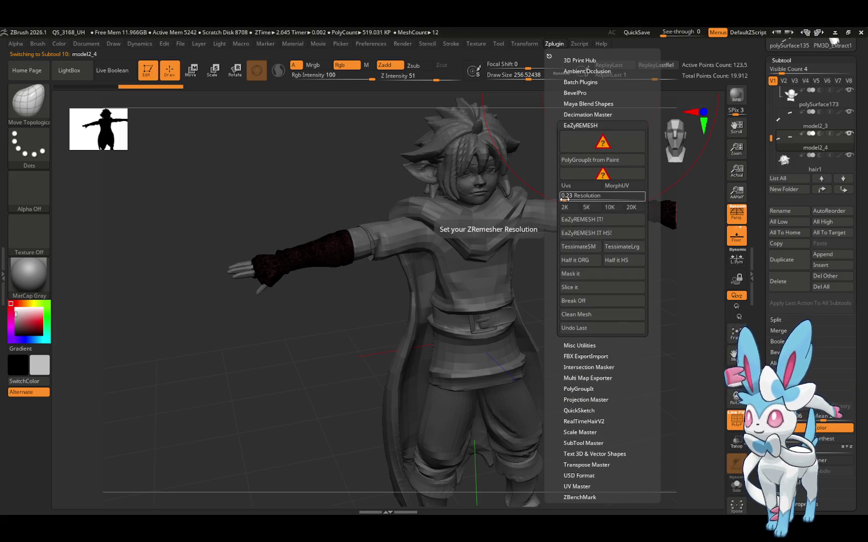
text(1.14942)
key(Return)
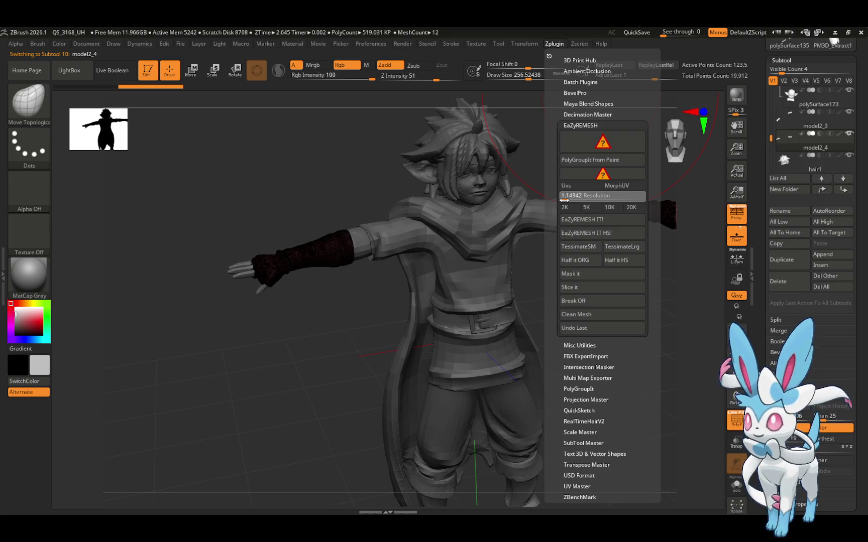
click(565, 207)
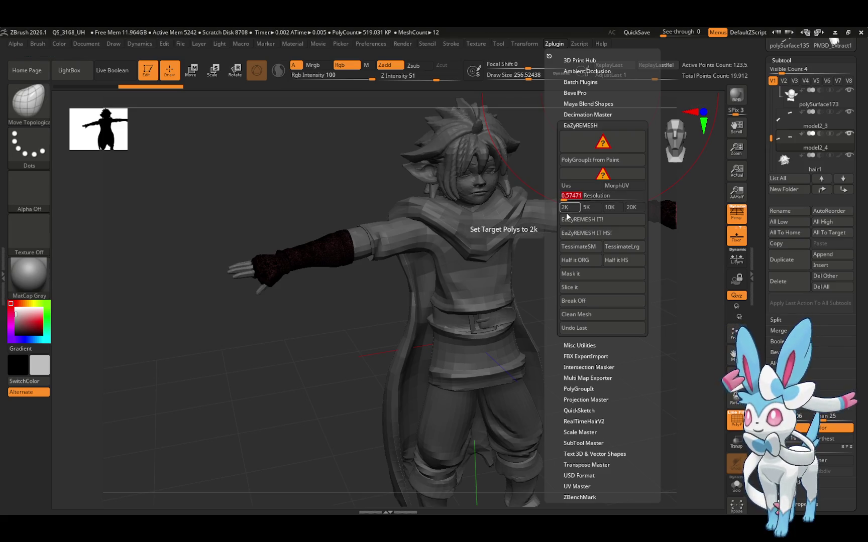
click(569, 219)
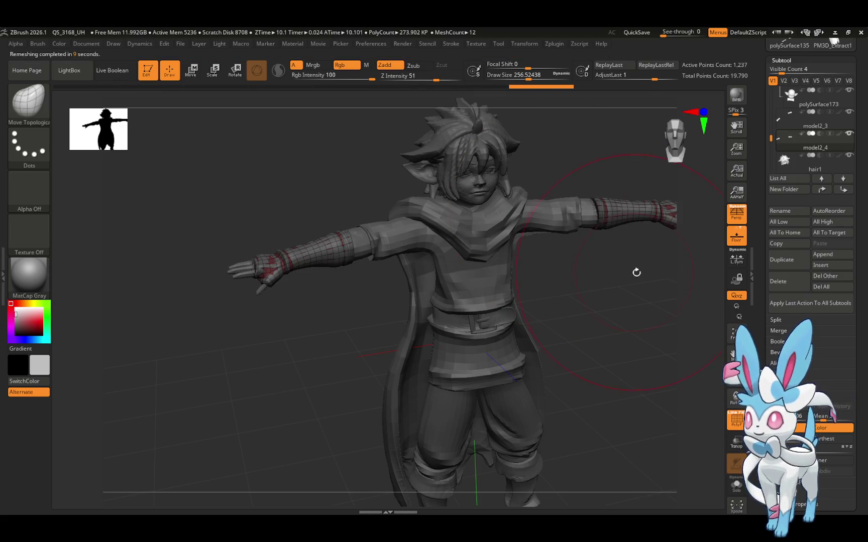
mouse_move(636, 272)
mouse_down()
mouse_move(632, 289)
mouse_move(658, 278)
mouse_move(688, 286)
mouse_up()
alt+click(666, 221)
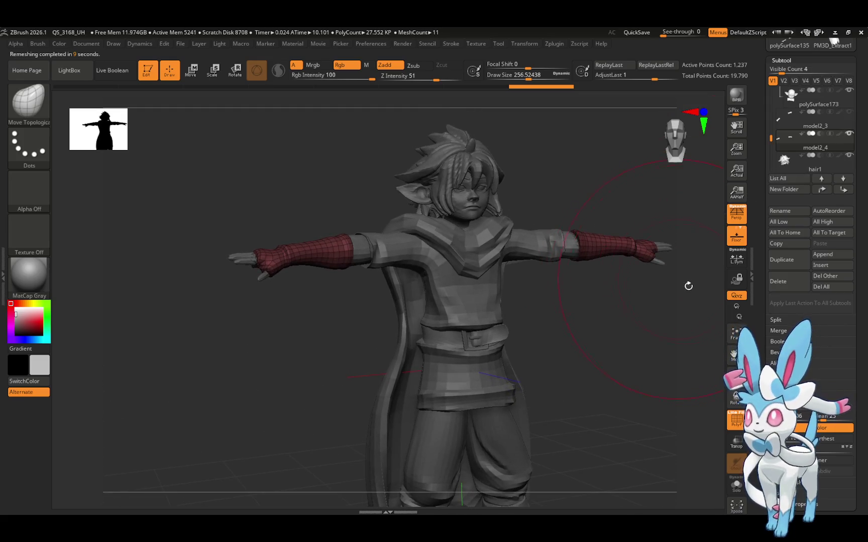
drag(735, 399, 739, 392)
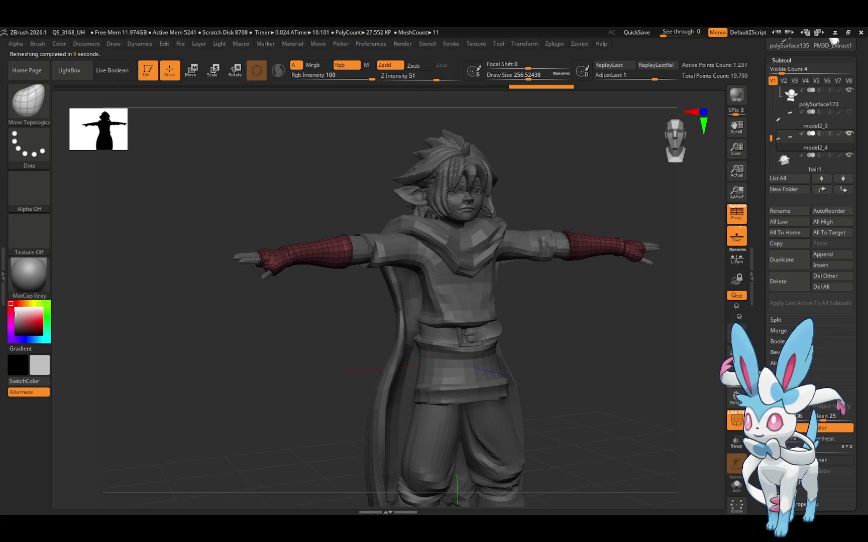
Move model2_4 above model2_3 in the subtool list
key(f)
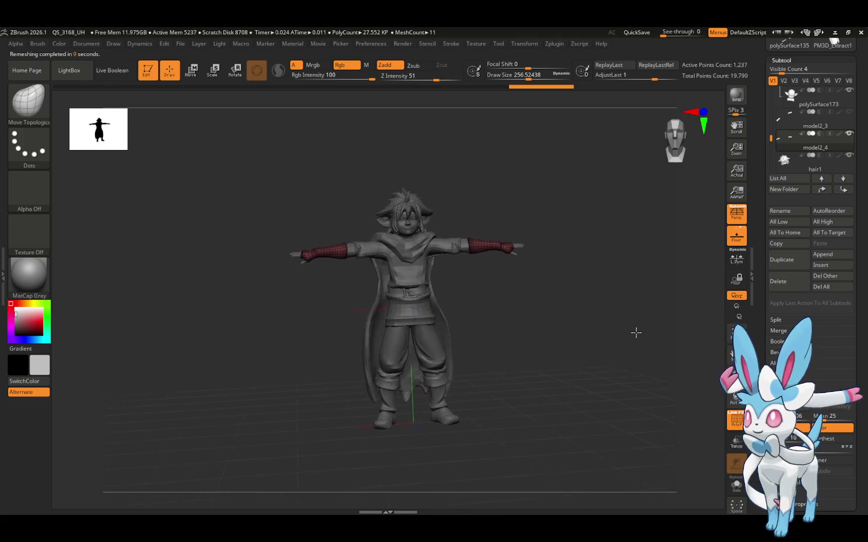
drag(634, 333, 625, 294)
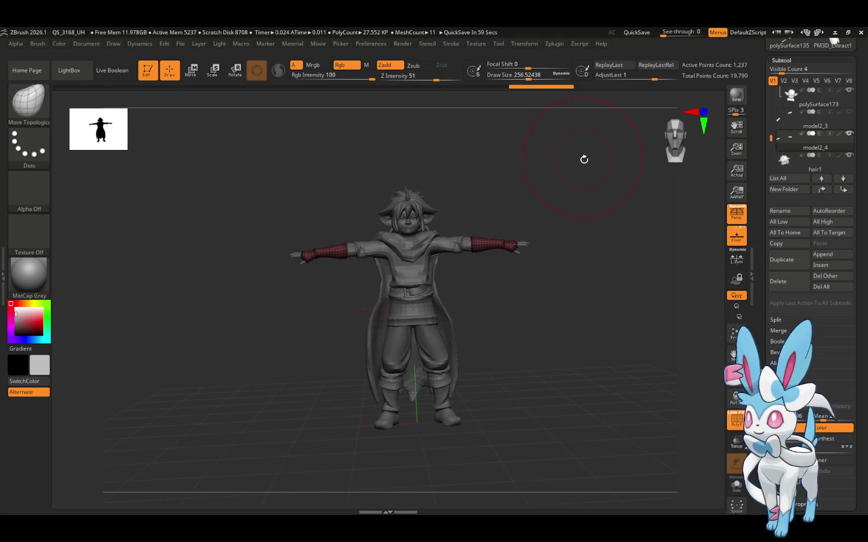
mouse_move(810, 130)
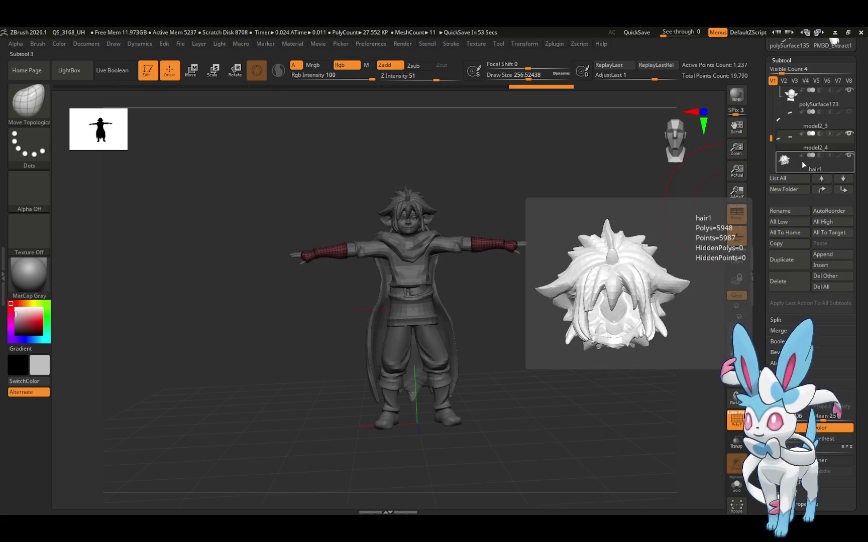
scroll(807, 108, up, 5)
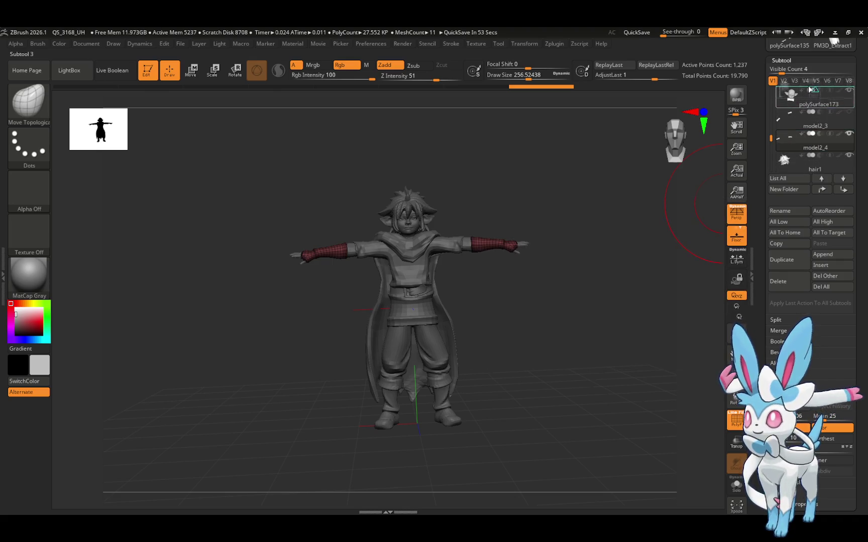
scroll(809, 148, down, 3)
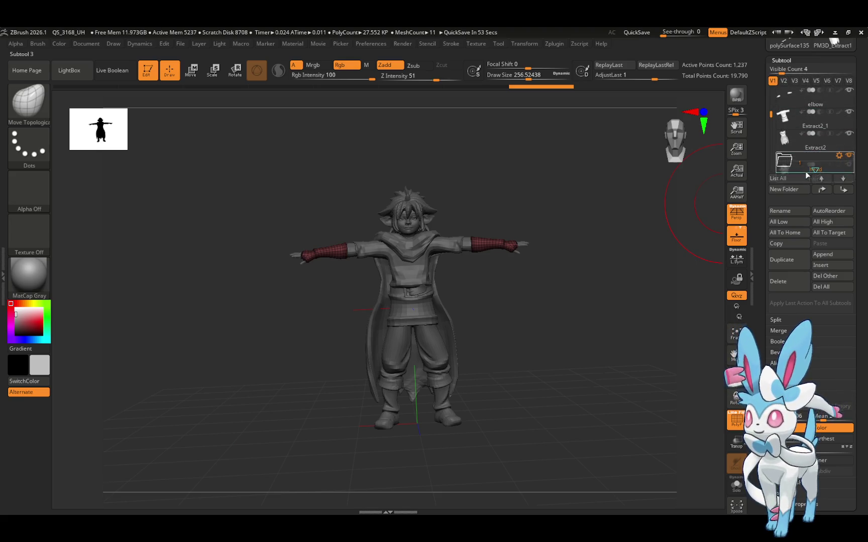
scroll(807, 158, up, 1)
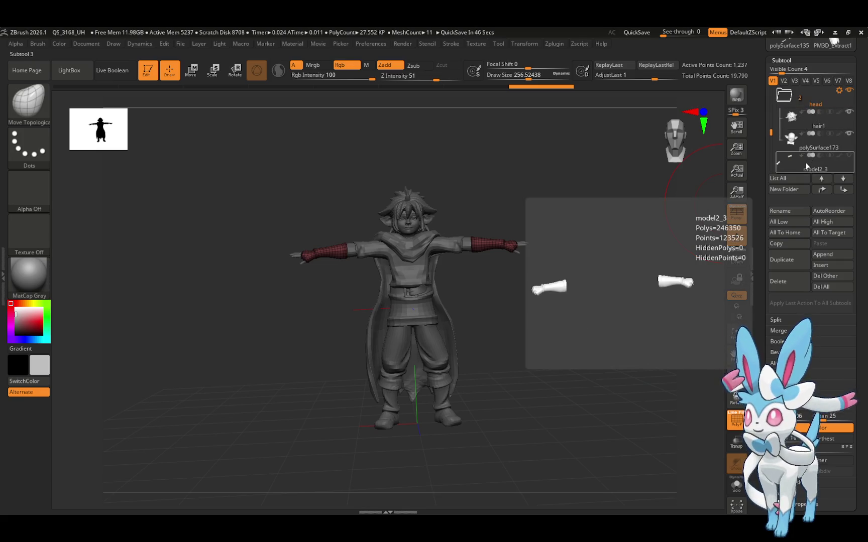
drag(771, 132, 771, 137)
scroll(771, 136, down, 1)
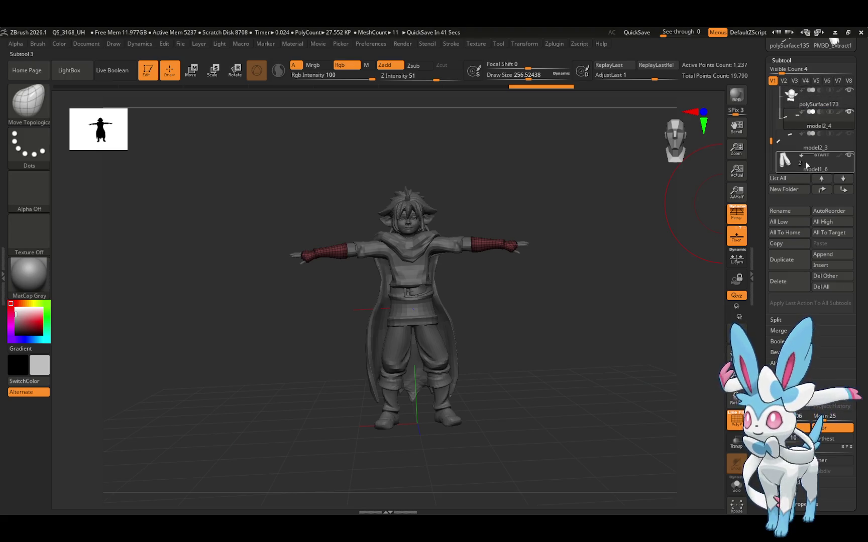
mouse_move(809, 146)
mouse_down()
mouse_move(809, 129)
mouse_move(771, 154)
mouse_move(803, 121)
mouse_move(804, 106)
mouse_up()
Move Extract2, Extract2_1 and the elbow part into the head folder
scroll(788, 128, up, 5)
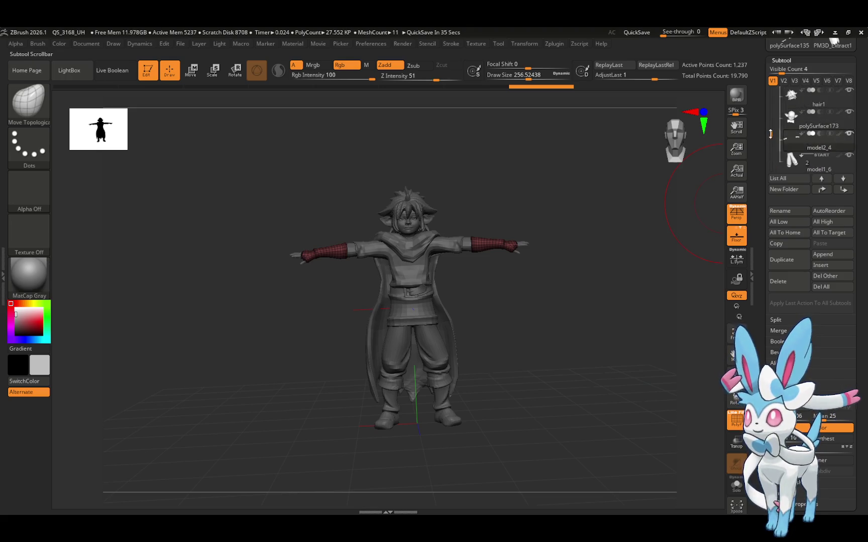
scroll(781, 129, up, 2)
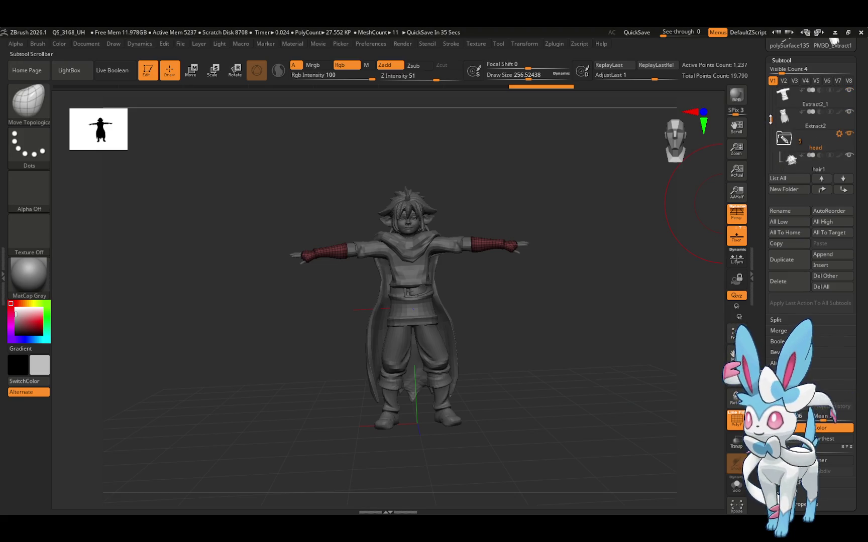
mouse_move(802, 119)
drag(802, 120, 803, 146)
click(802, 105)
drag(802, 145, 802, 147)
scroll(772, 118, up, 3)
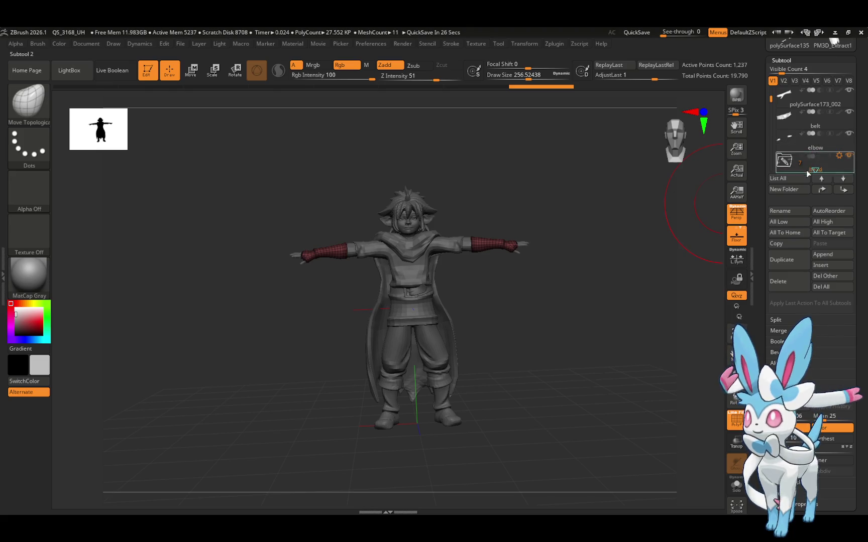
scroll(809, 162, down, 1)
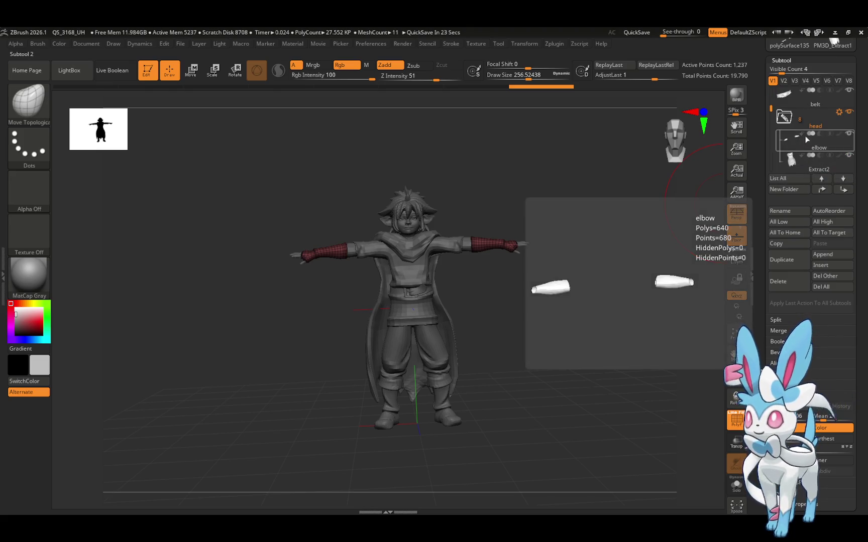
mouse_move(789, 116)
mouse_down()
mouse_move(804, 136)
mouse_move(801, 128)
mouse_up()
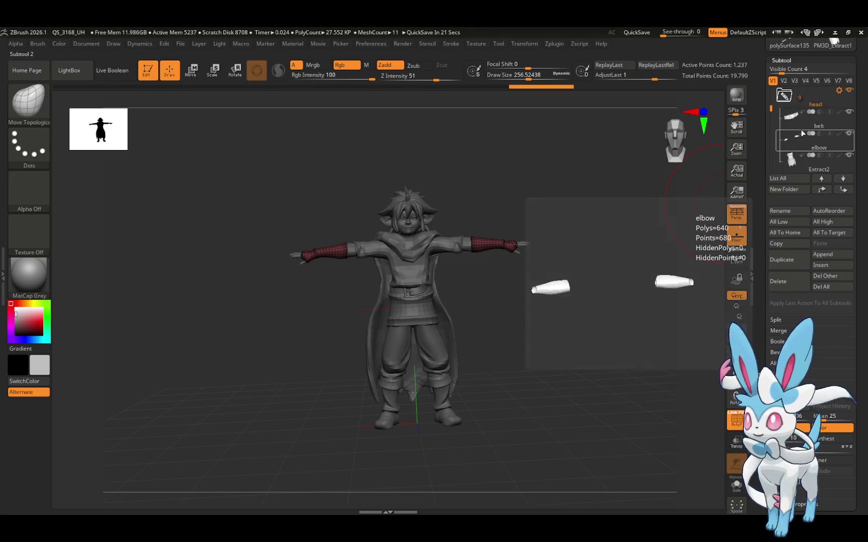
Move polySurface173_001 and belt into the head folder
scroll(772, 101, up, 2)
scroll(801, 125, up, 1)
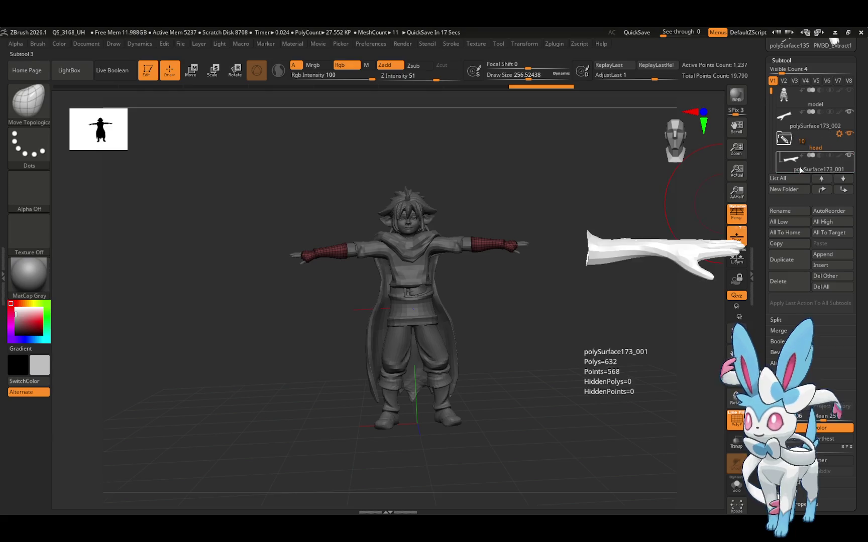
drag(786, 117, 797, 156)
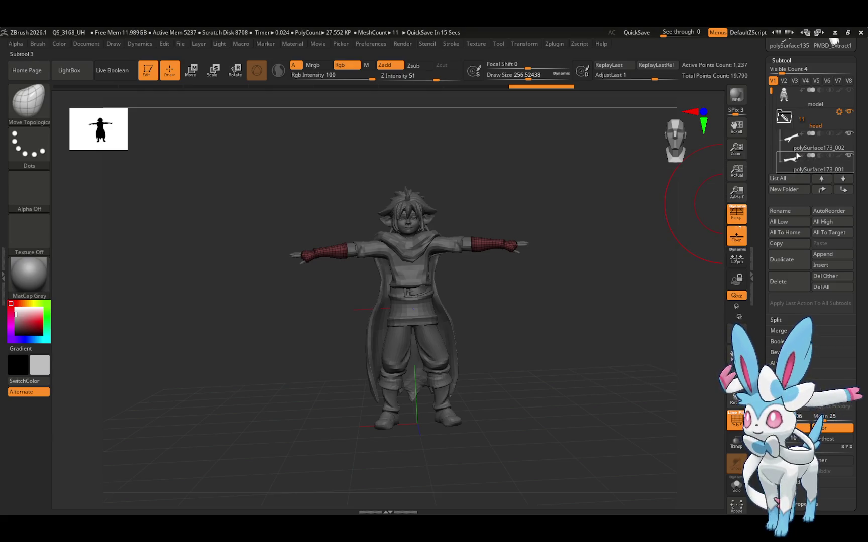
drag(772, 91, 775, 155)
mouse_move(798, 149)
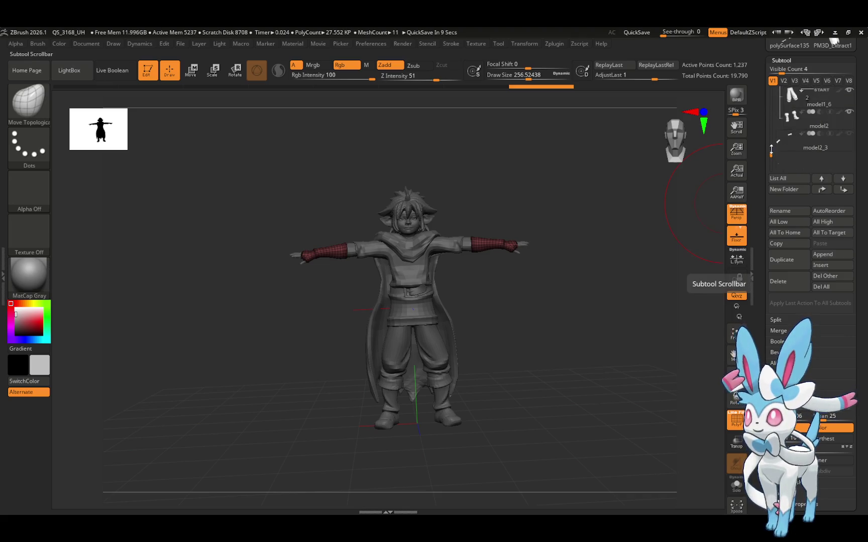
drag(772, 151, 772, 93)
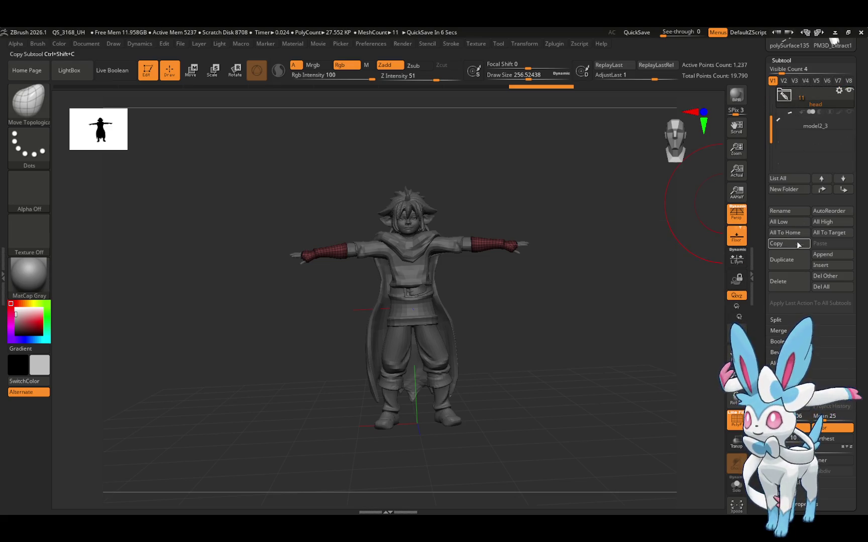
Duplicate the head folder, then dismiss the file-write and undo history notices
click(788, 260)
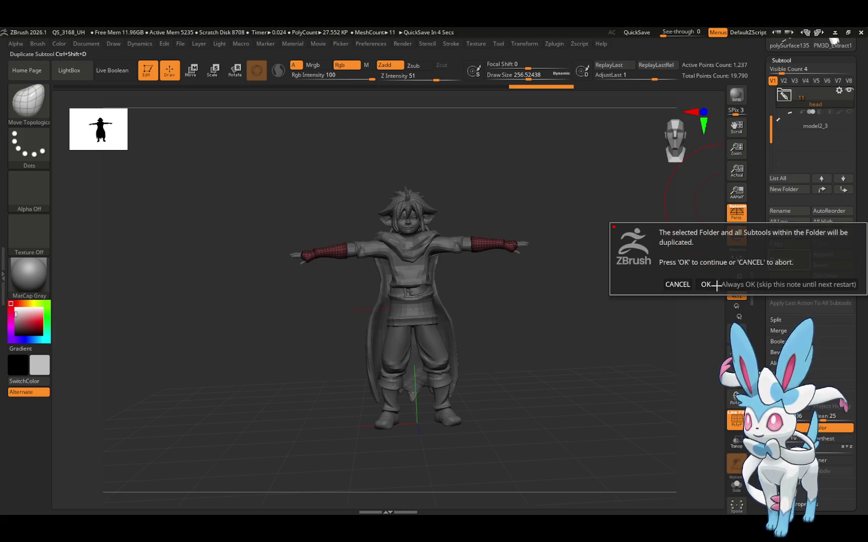
click(705, 284)
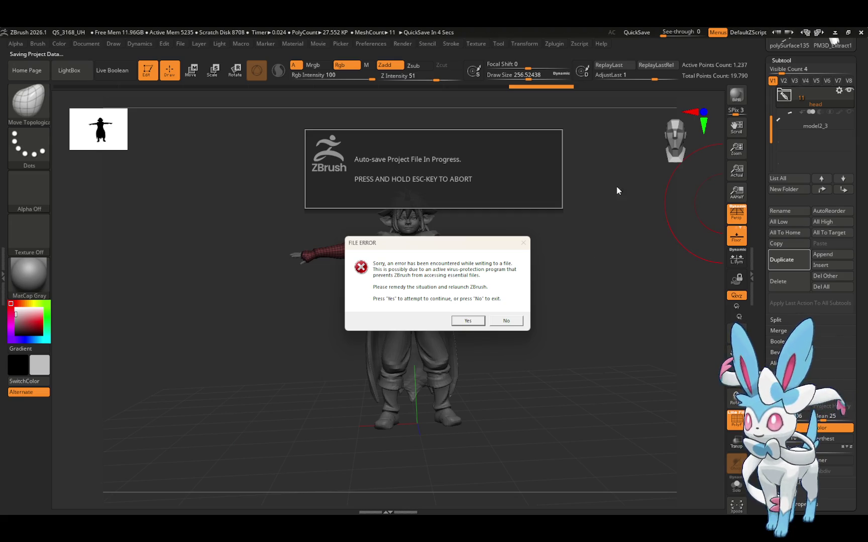
click(473, 322)
click(501, 308)
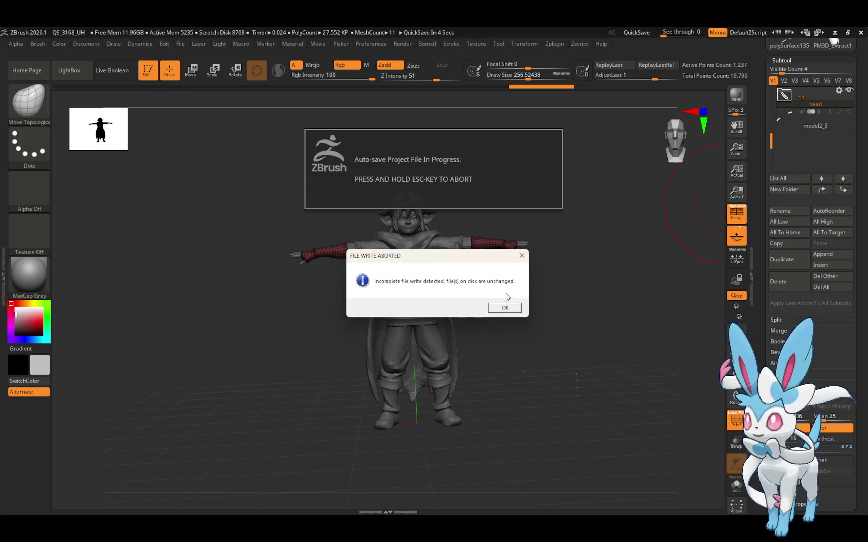
click(507, 298)
click(506, 306)
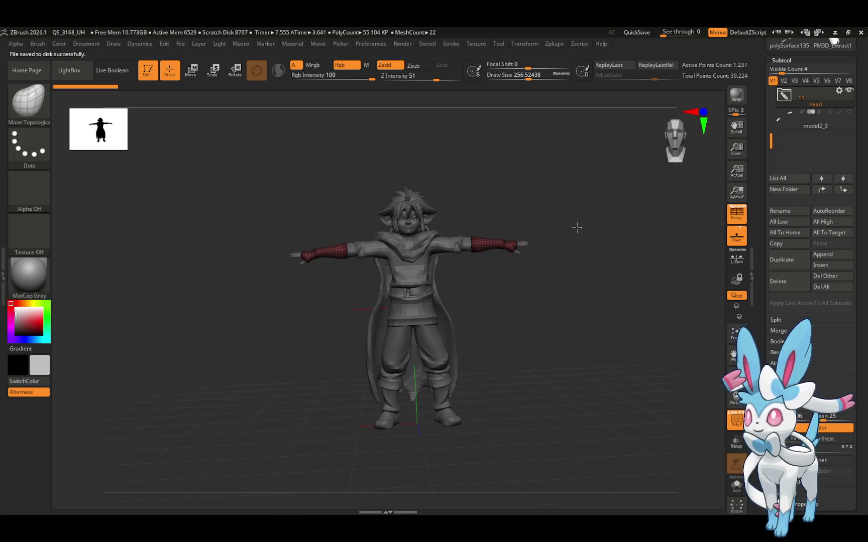
mouse_move(575, 227)
mouse_down()
mouse_move(572, 235)
mouse_move(583, 233)
mouse_move(497, 286)
mouse_move(530, 276)
mouse_move(575, 213)
mouse_move(560, 234)
mouse_up()
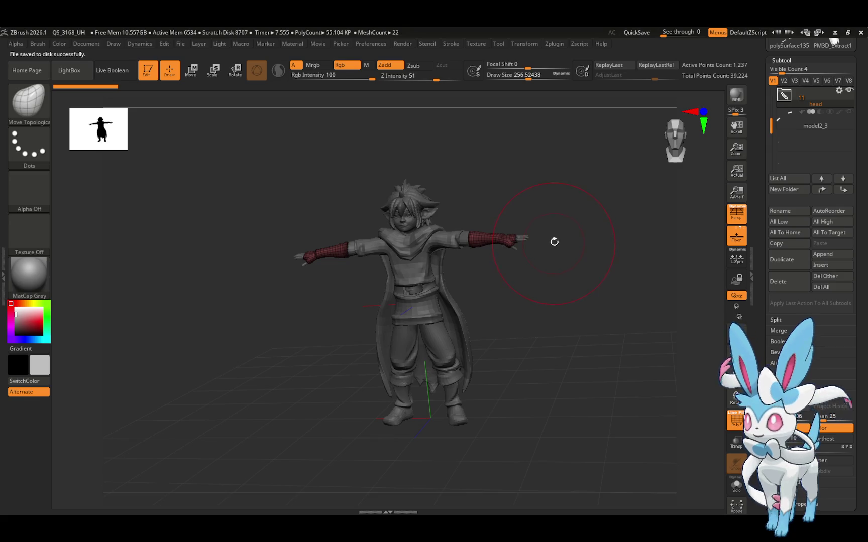
Zoom in on the character and expand the head folder, listing parts like polySurface173_003 and belt1
mouse_move(736, 148)
mouse_down()
mouse_move(736, 396)
mouse_move(734, 382)
mouse_move(658, 305)
mouse_move(672, 298)
mouse_move(666, 285)
mouse_move(626, 323)
mouse_move(511, 391)
mouse_move(578, 327)
mouse_up()
drag(622, 291, 657, 294)
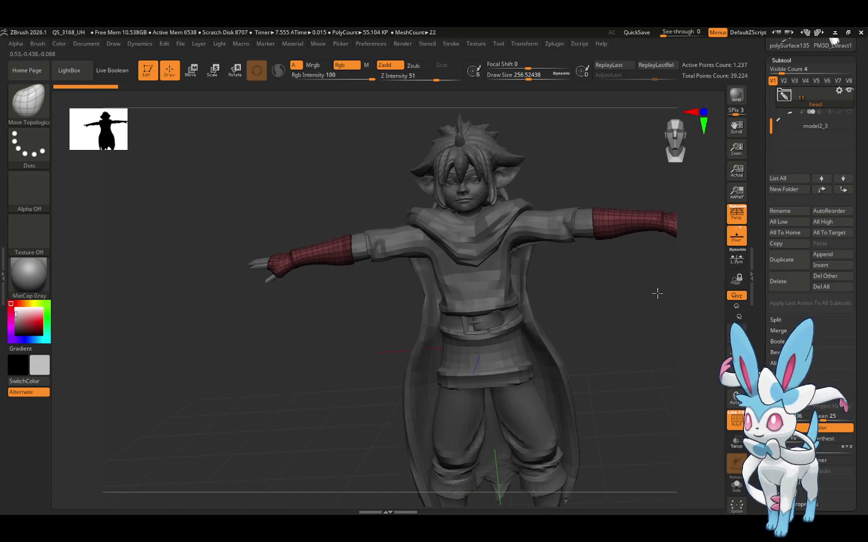
click(806, 97)
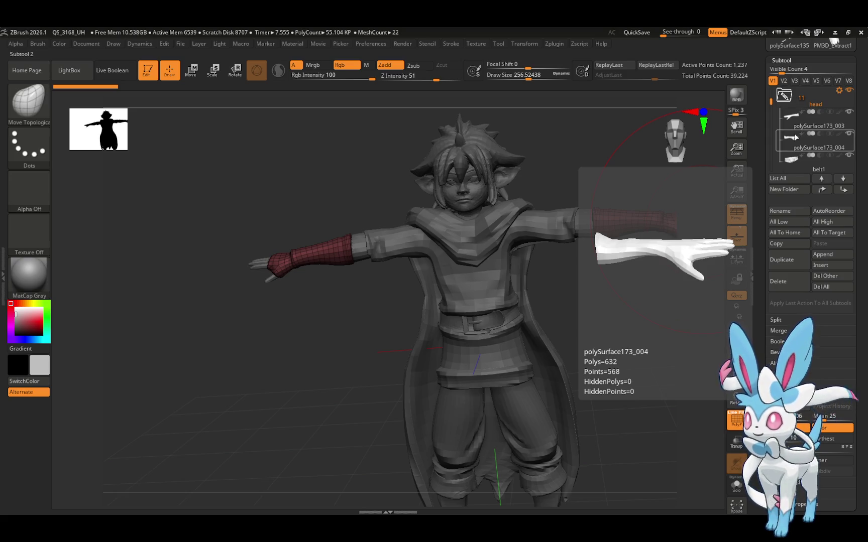
drag(602, 287, 611, 296)
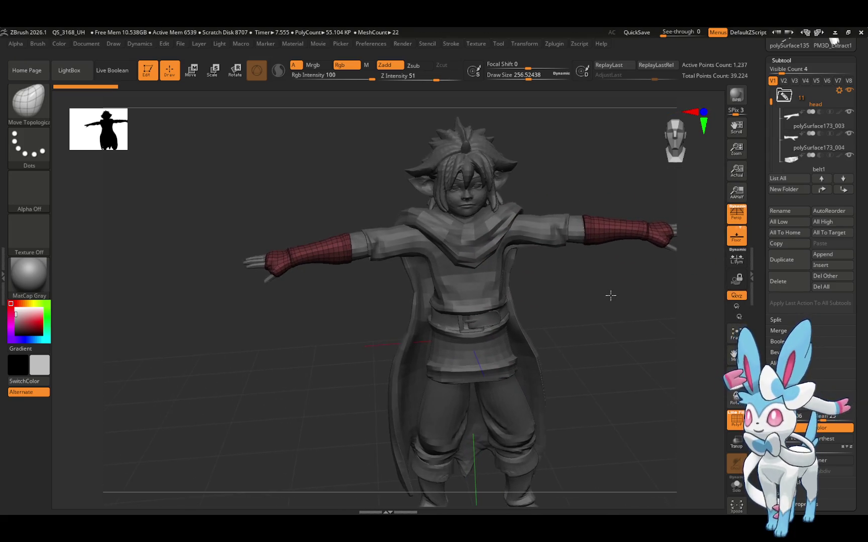
drag(734, 356, 721, 308)
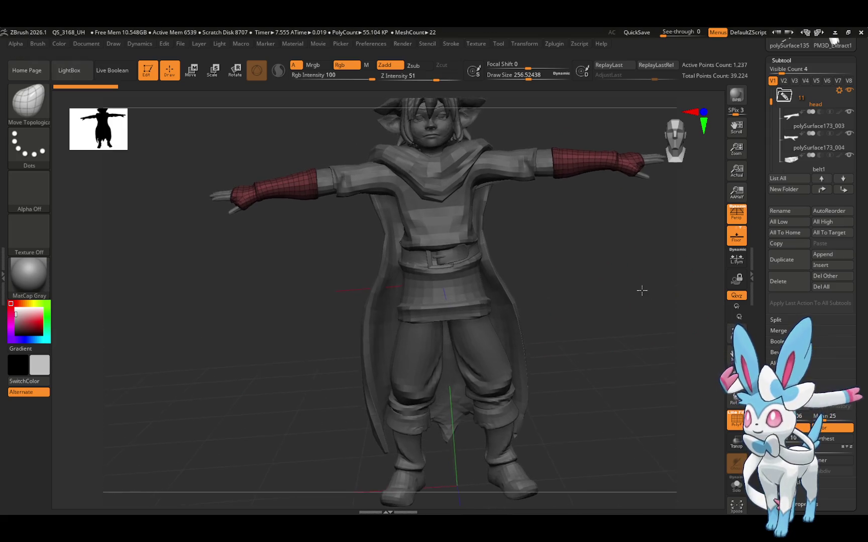
mouse_move(641, 290)
mouse_down()
mouse_move(703, 293)
mouse_move(661, 277)
mouse_move(631, 309)
mouse_move(664, 323)
mouse_move(691, 314)
mouse_move(698, 296)
mouse_move(676, 306)
mouse_move(685, 295)
mouse_up()
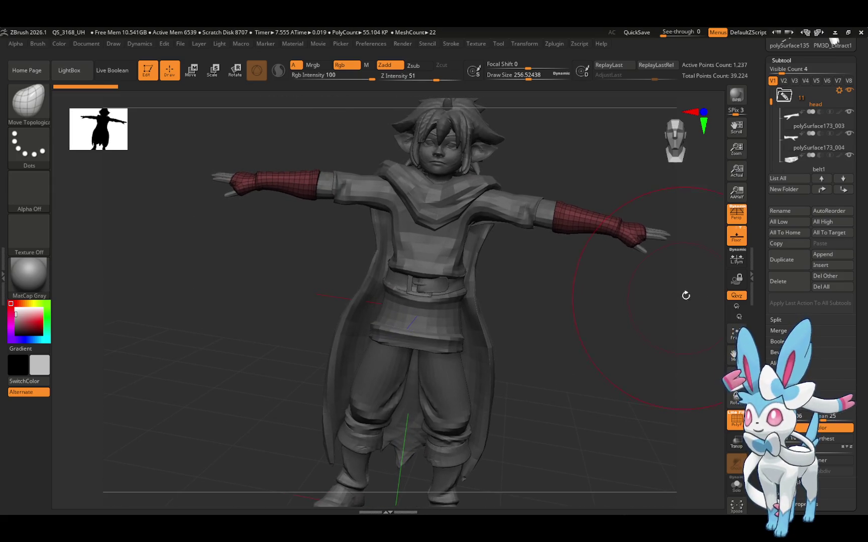
mouse_move(804, 107)
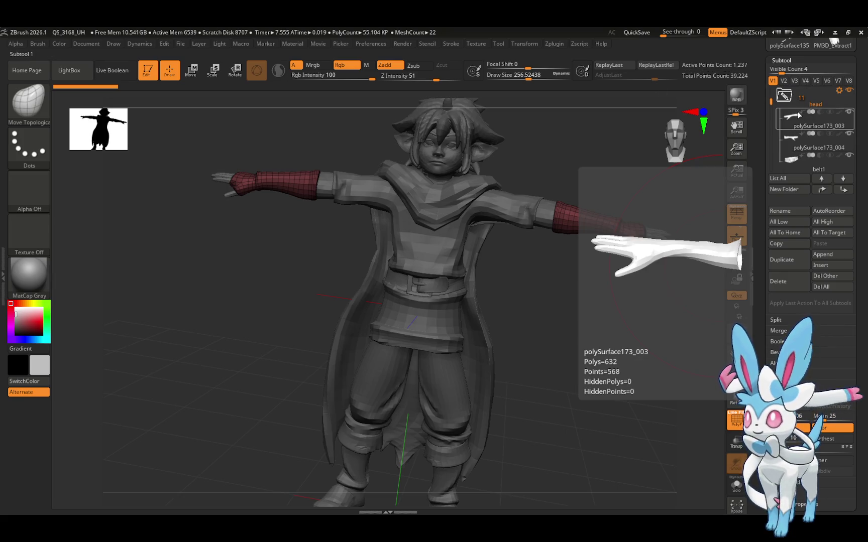
Duplicate the collapsed head folder with its subtools and delete the extra active subtool
click(784, 95)
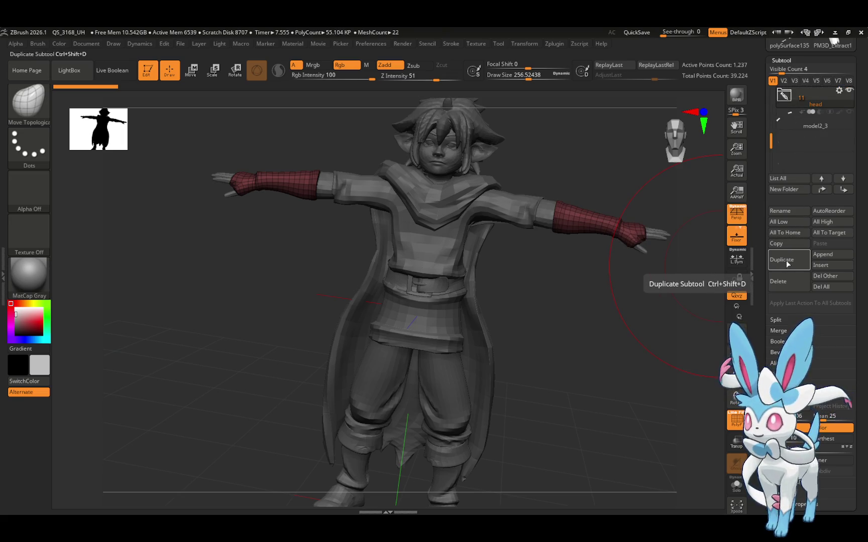
click(787, 263)
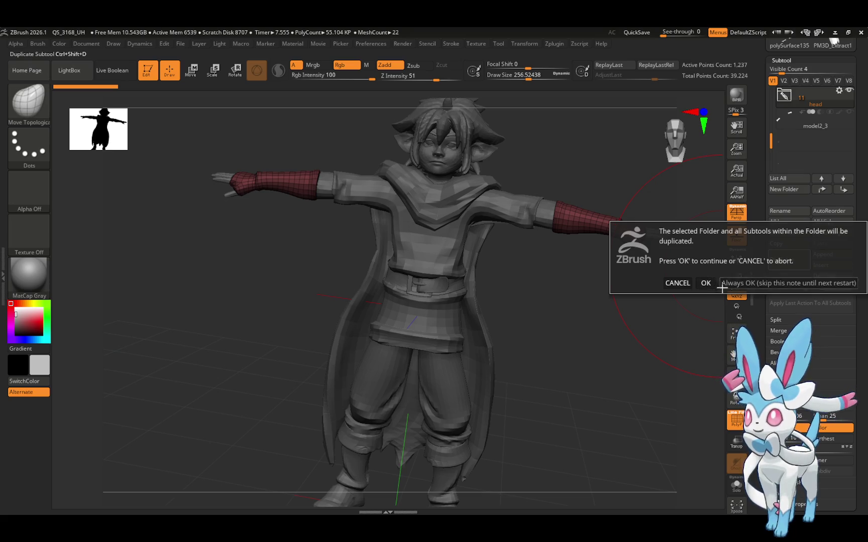
click(706, 283)
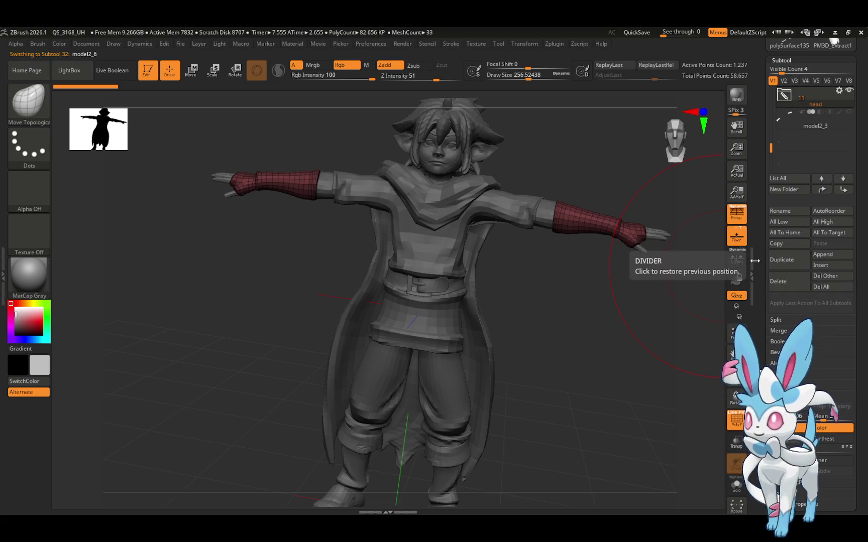
drag(770, 149, 770, 95)
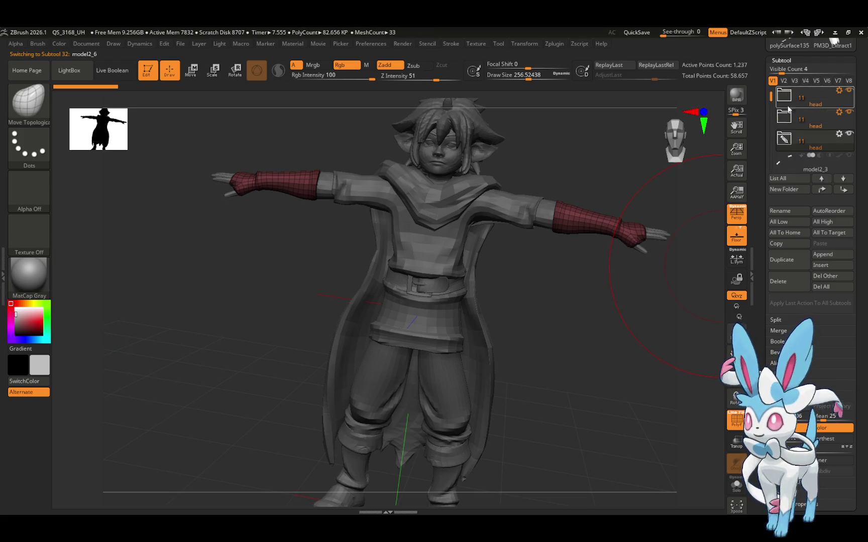
click(815, 106)
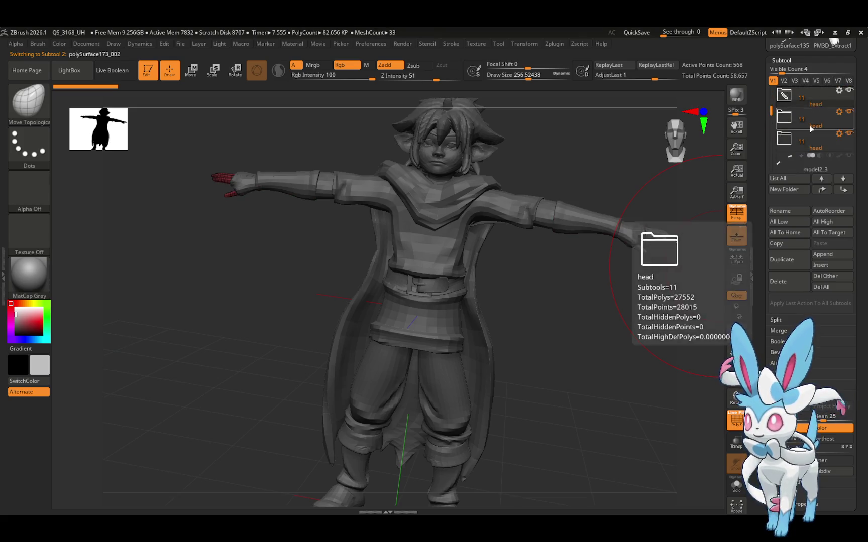
click(786, 282)
click(714, 310)
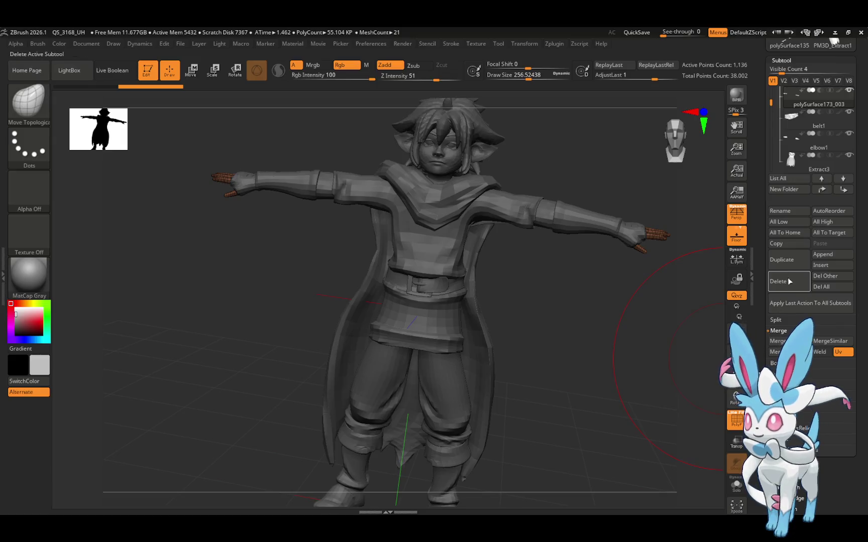
MergeDown the copy's subtools, belt included, into one mesh, reducing 22 meshes to 13
click(777, 352)
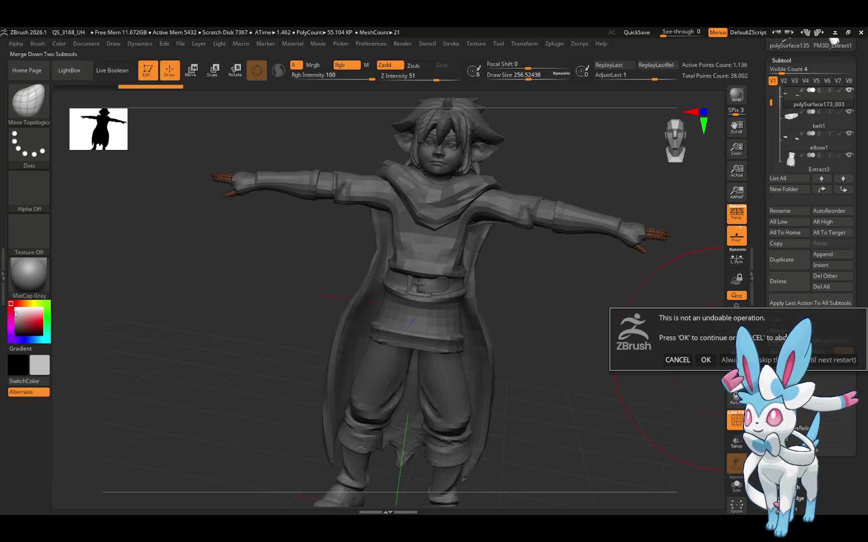
click(708, 360)
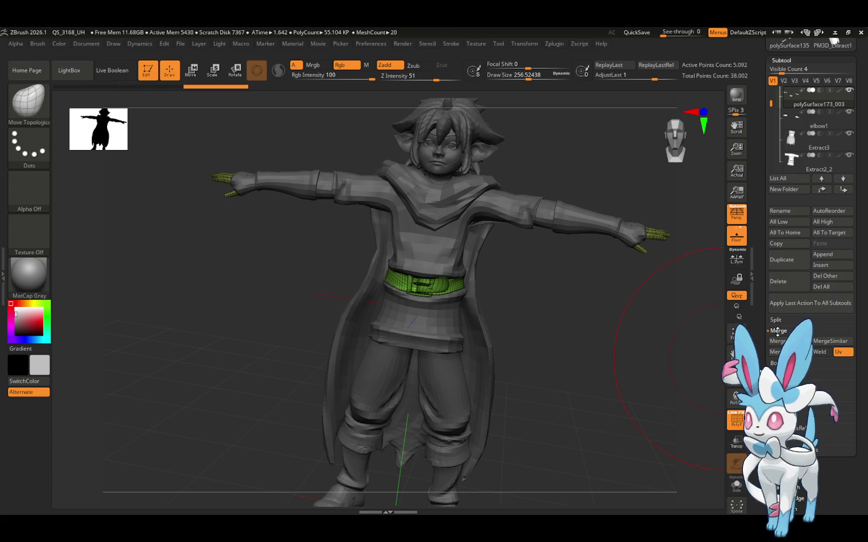
click(771, 356)
click(706, 360)
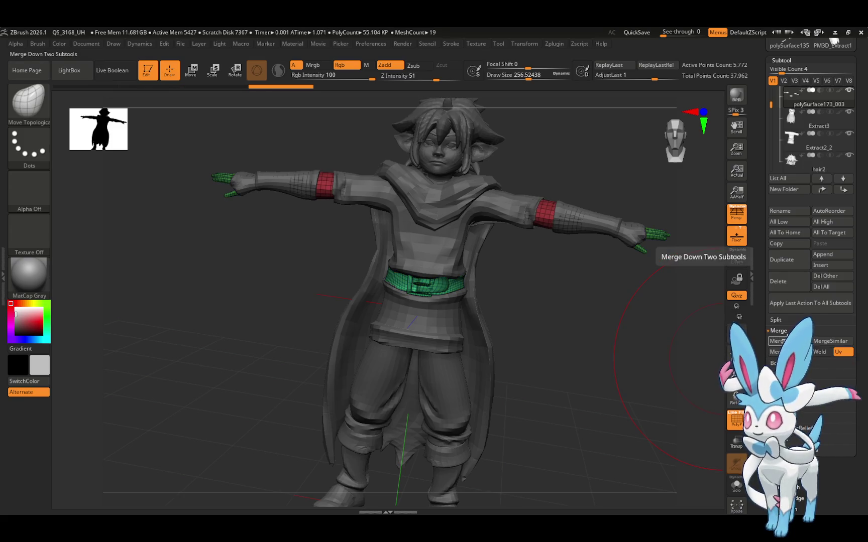
click(777, 351)
click(777, 351)
click(777, 341)
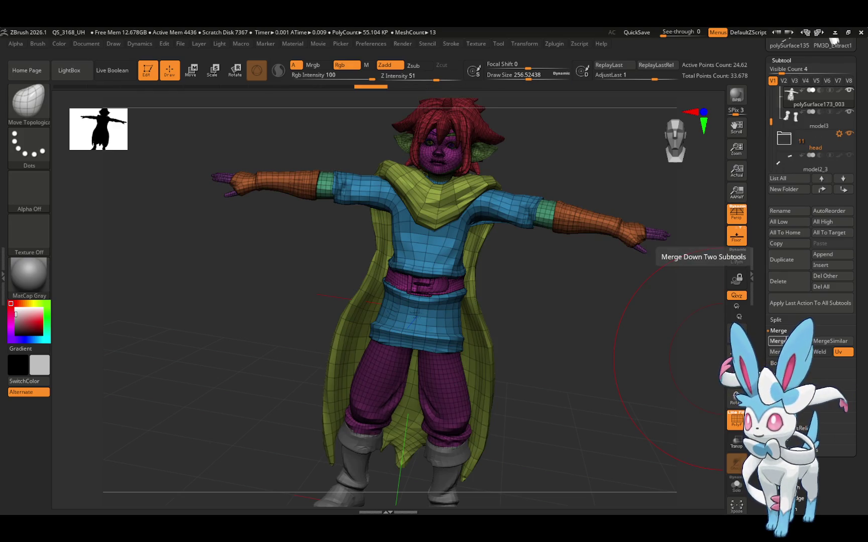
click(777, 341)
mouse_move(689, 287)
mouse_down()
mouse_move(630, 296)
mouse_move(645, 300)
mouse_move(658, 278)
mouse_move(671, 316)
mouse_move(655, 305)
mouse_up()
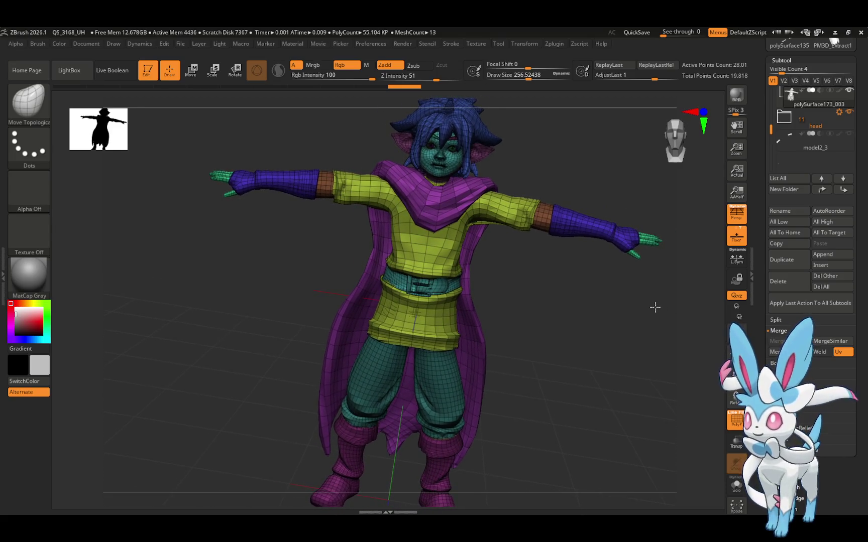
Save the export over kid.obj on the Desktop, confirm replacing it, then minimize ZBrush
drag(759, 100, 754, 178)
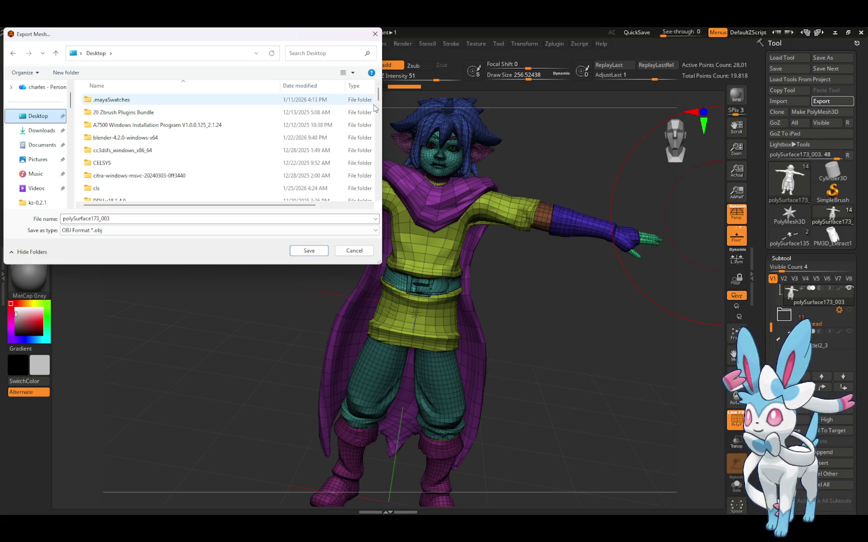
drag(374, 98, 371, 156)
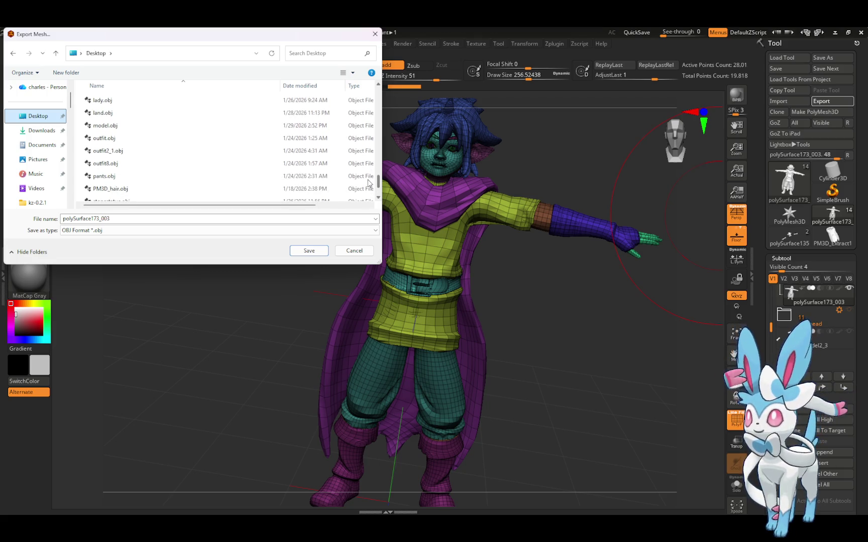
scroll(370, 185, down, 1)
scroll(263, 158, up, 5)
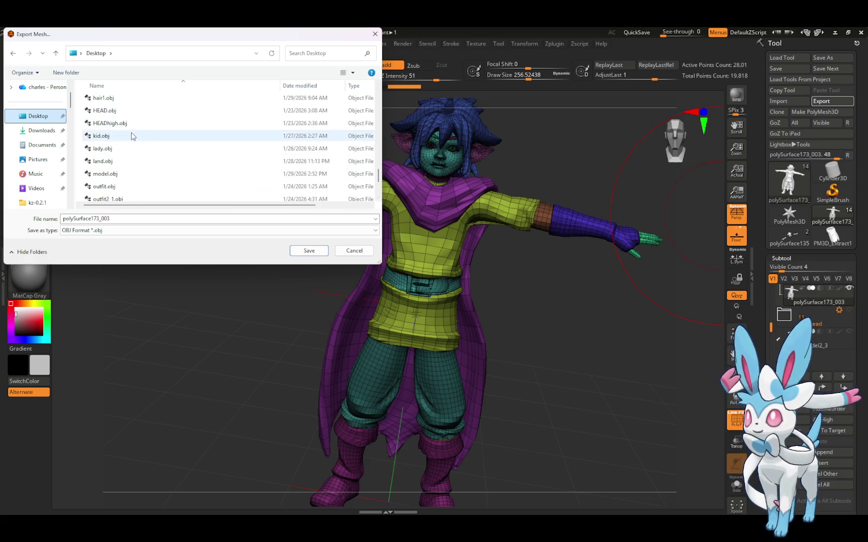
click(132, 137)
double_click(132, 138)
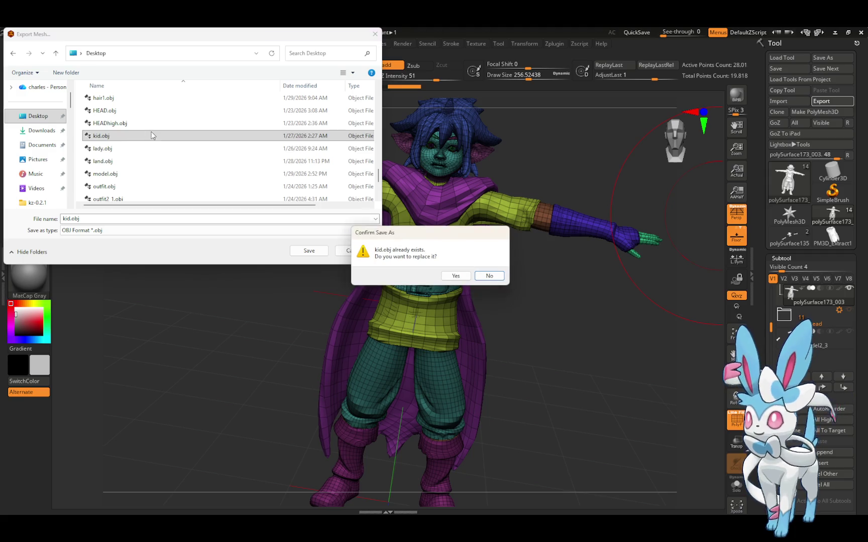
click(453, 274)
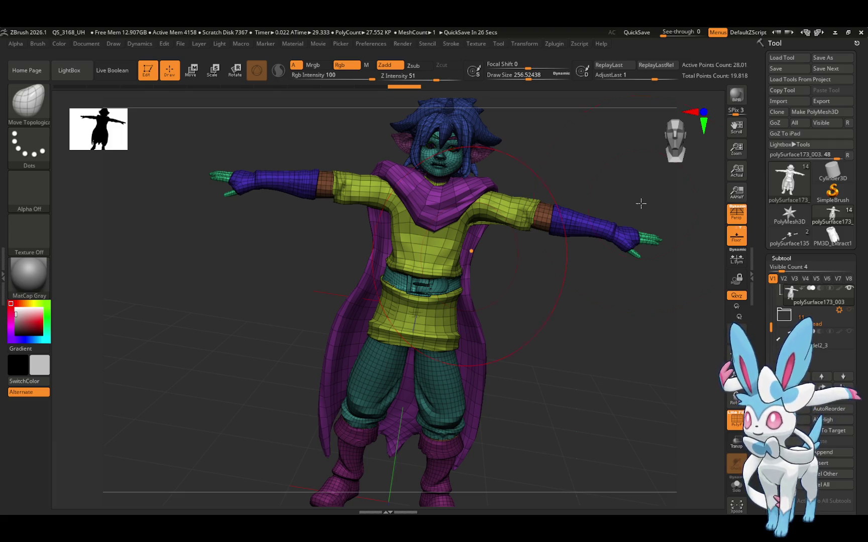
mouse_move(672, 270)
mouse_down()
mouse_move(664, 281)
mouse_move(671, 274)
mouse_up()
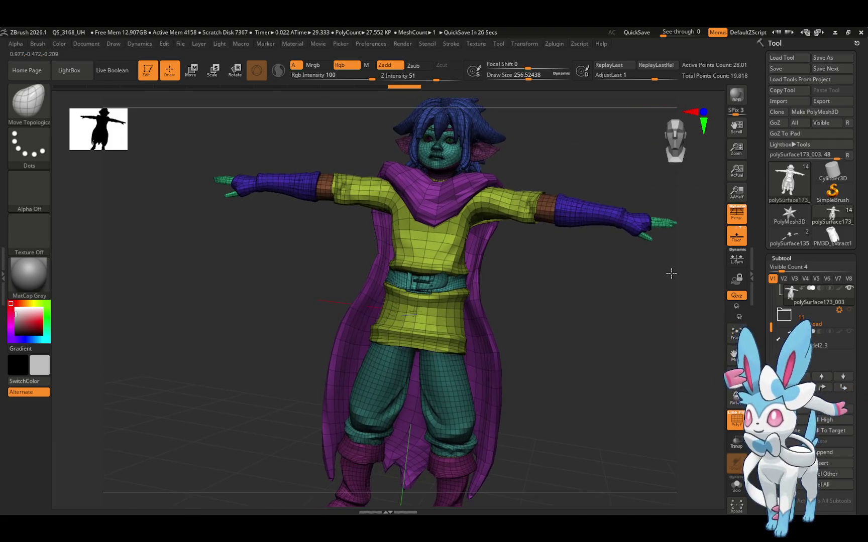
click(835, 32)
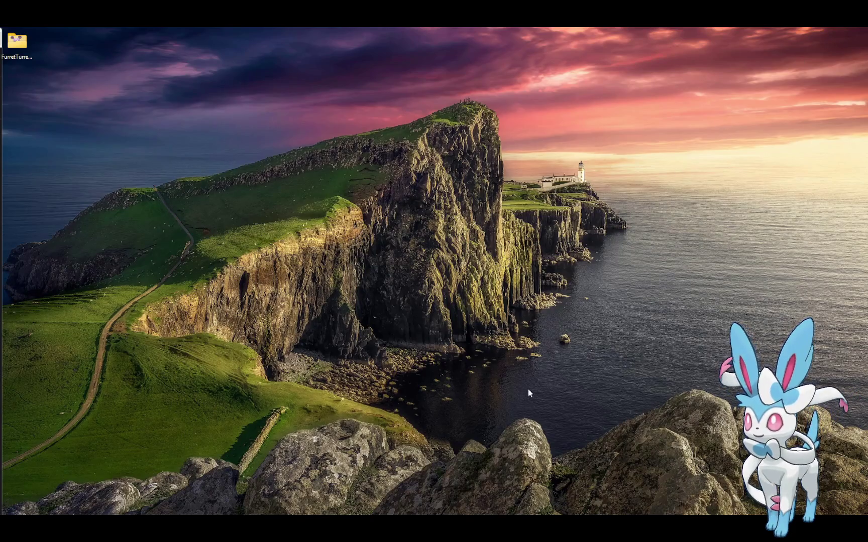
mouse_move(374, 505)
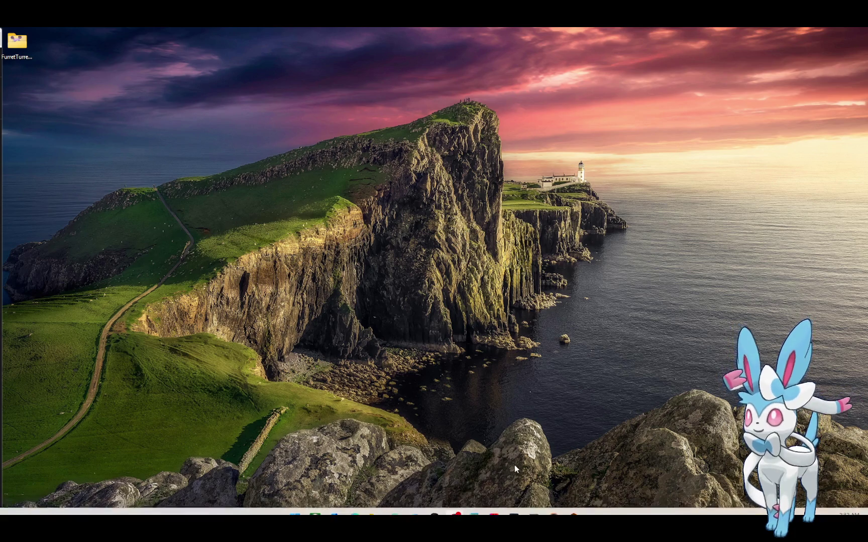
click(295, 505)
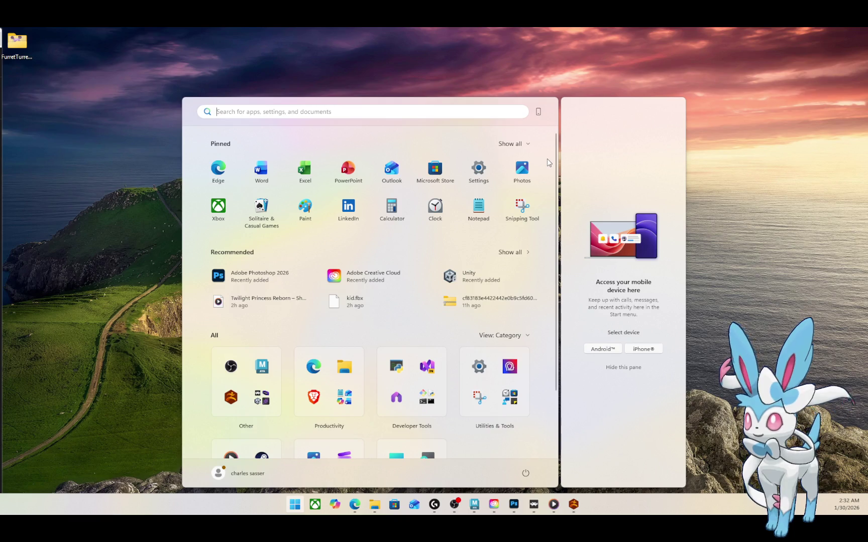
drag(555, 204, 552, 273)
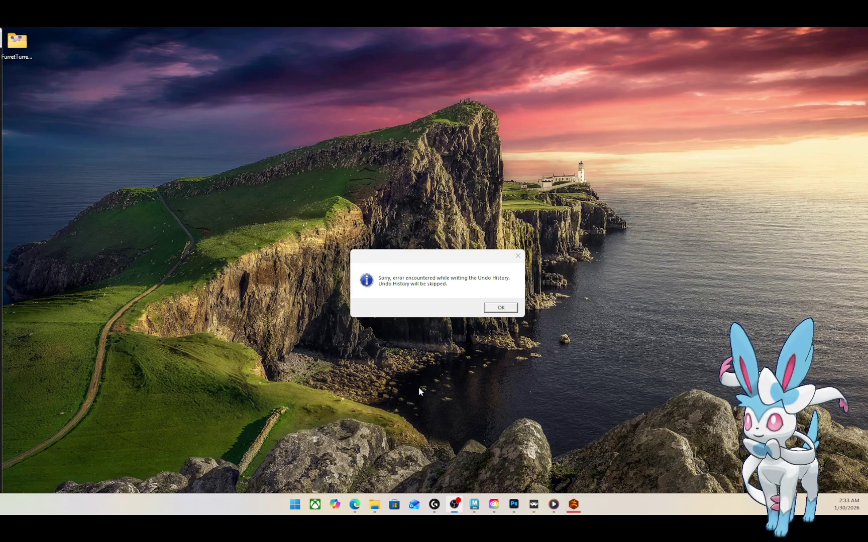
click(499, 308)
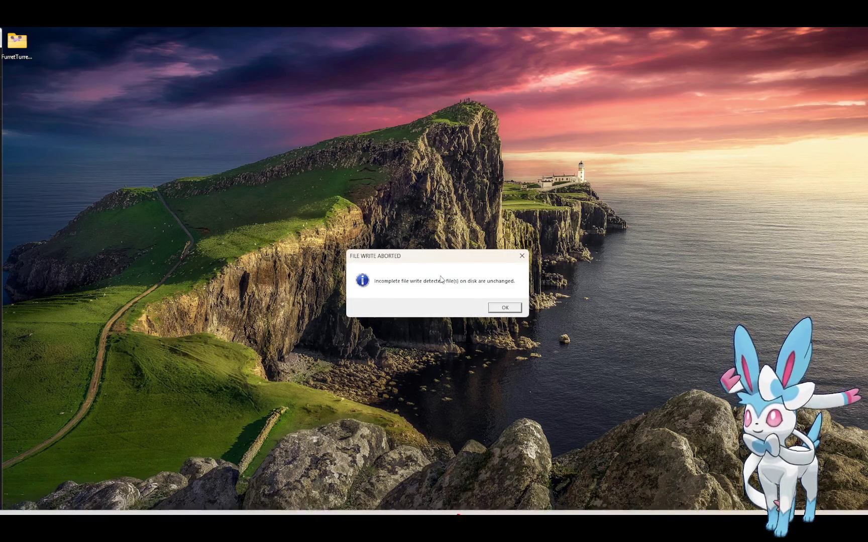
click(493, 311)
click(494, 310)
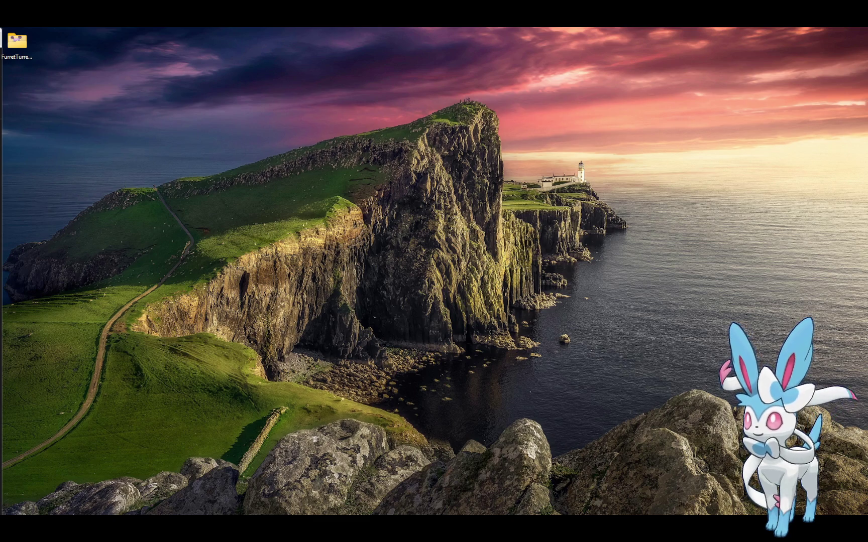
Bring ZBrush forward, then launch Blender from the Start menu's Creativity group
mouse_move(495, 513)
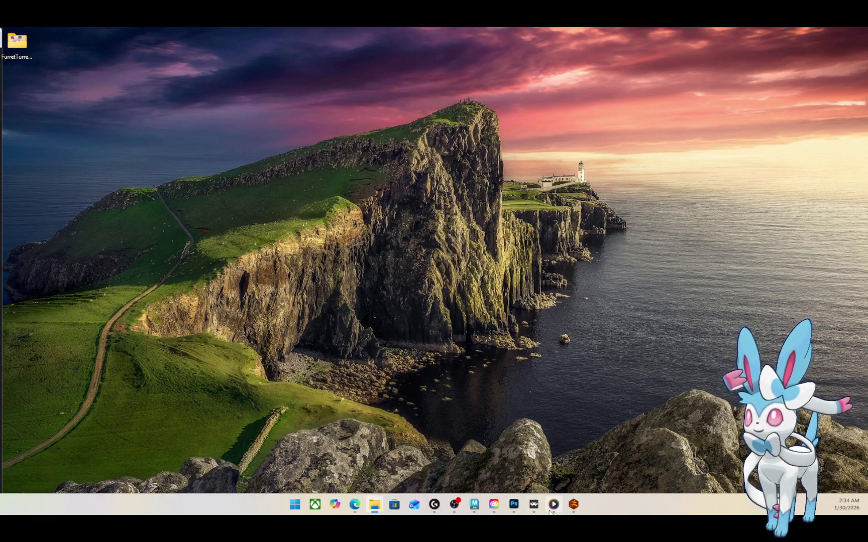
click(574, 506)
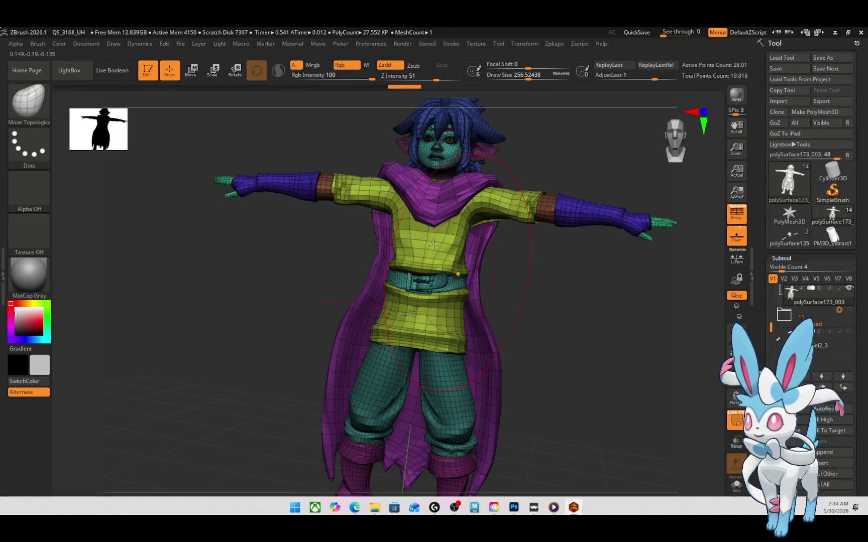
click(71, 71)
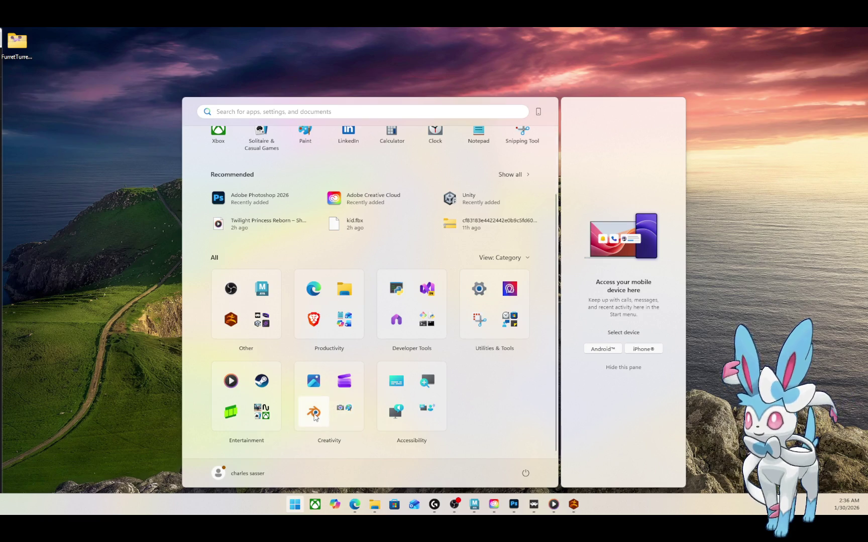
click(315, 417)
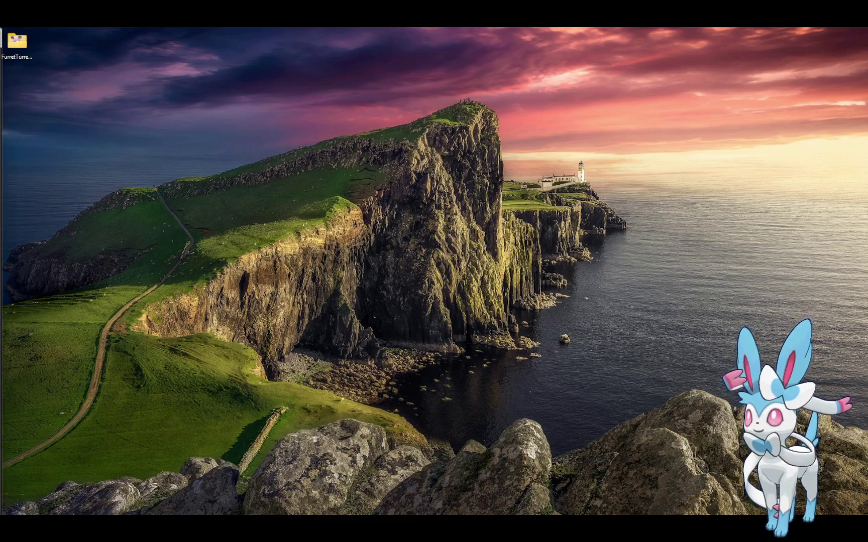
mouse_move(65, 514)
mouse_down()
mouse_move(409, 432)
mouse_move(601, 133)
mouse_move(547, 56)
mouse_move(508, 37)
mouse_up()
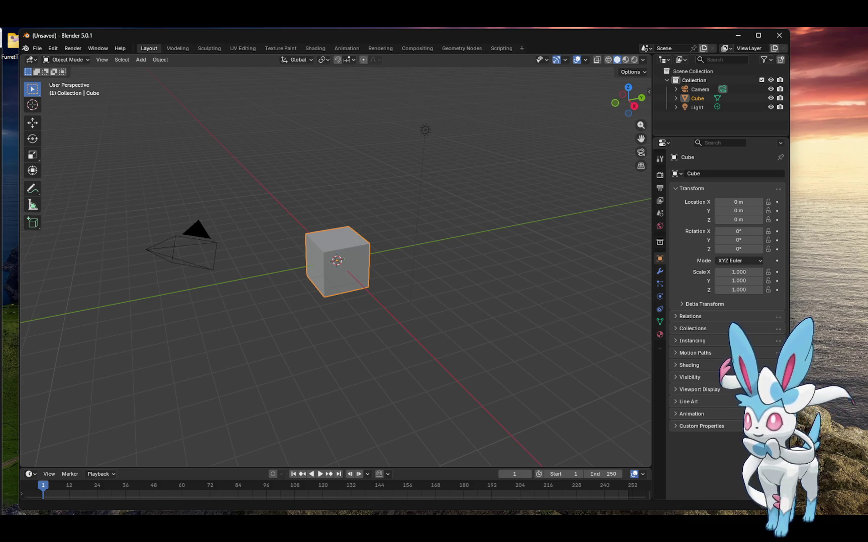
Maximize Blender, delete the default cube, and go to File > Import for the kid model
click(758, 35)
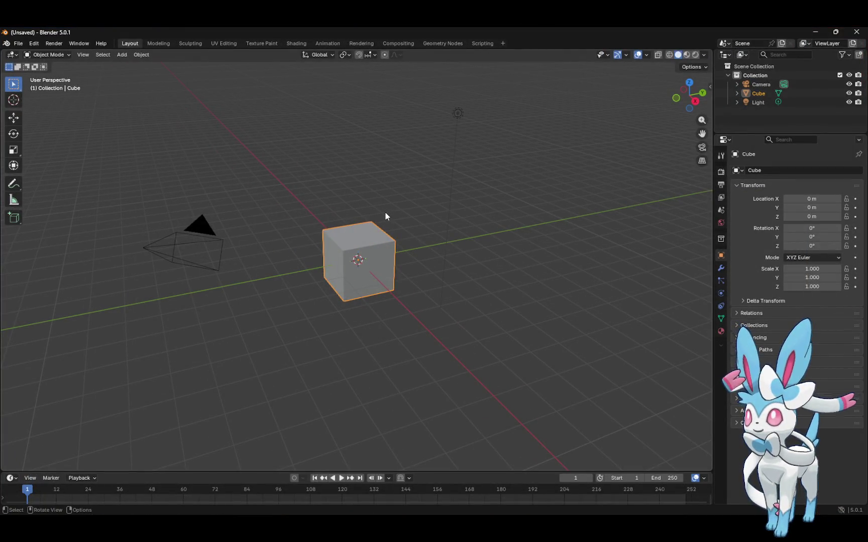
key(Delete)
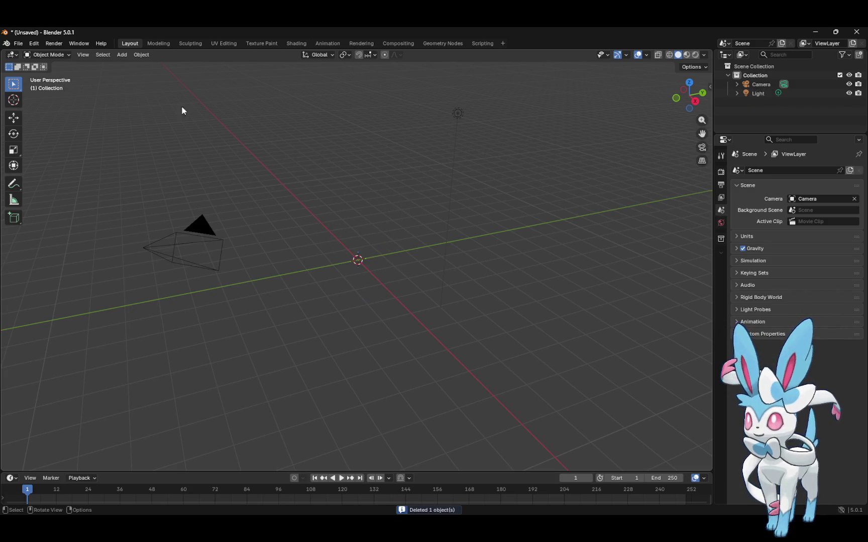
click(18, 43)
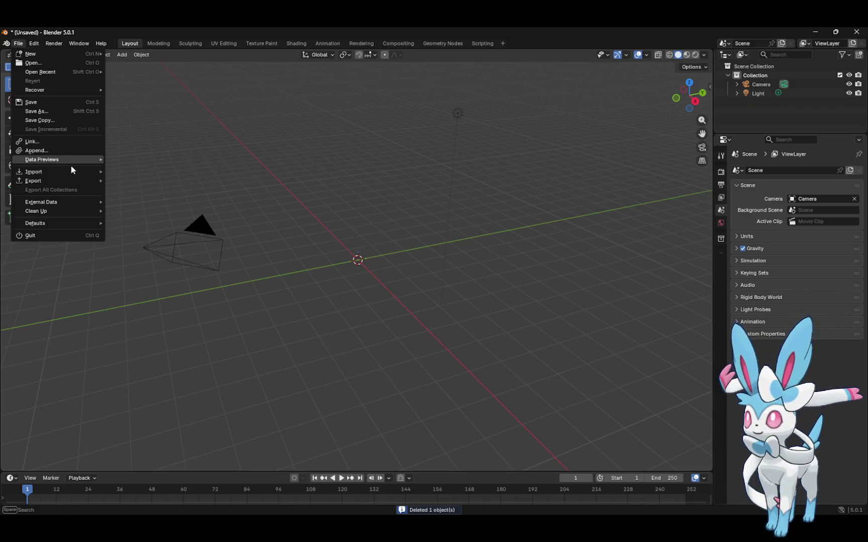
mouse_move(73, 171)
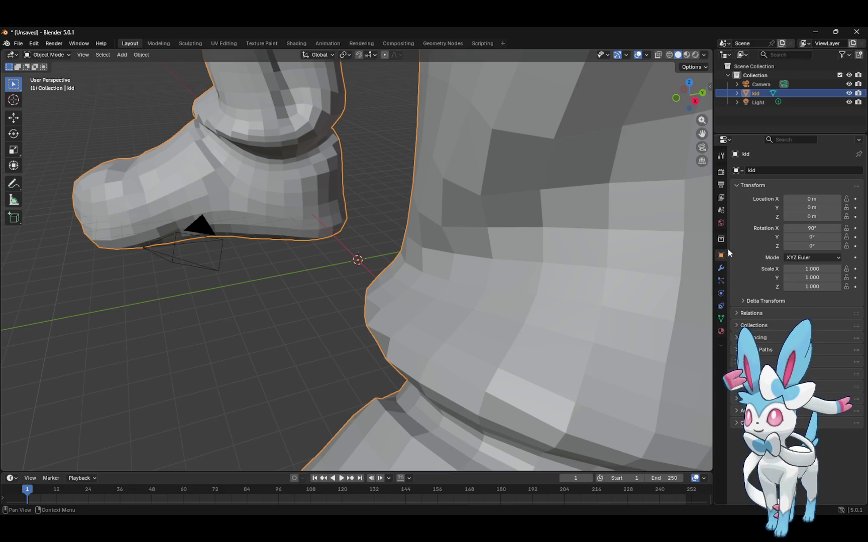
Pan and zoom out until the whole kid character is in view
click(702, 147)
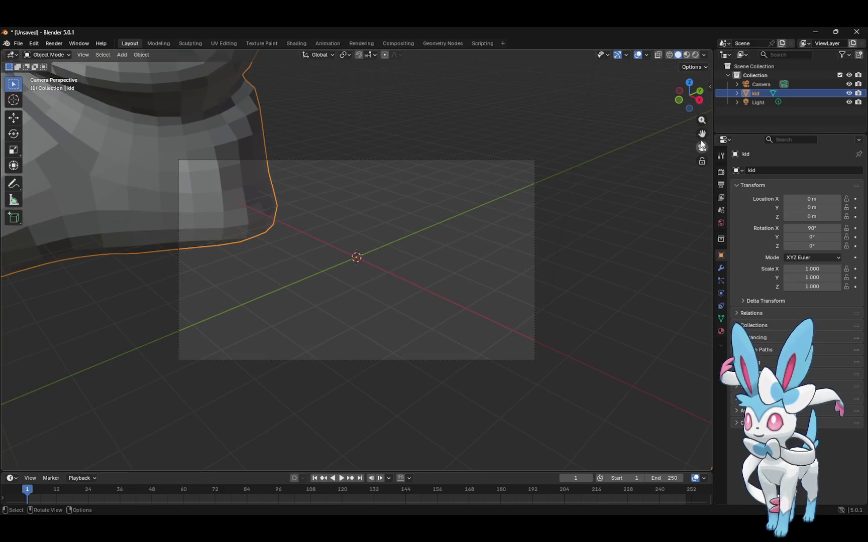
click(702, 146)
drag(702, 133, 713, 432)
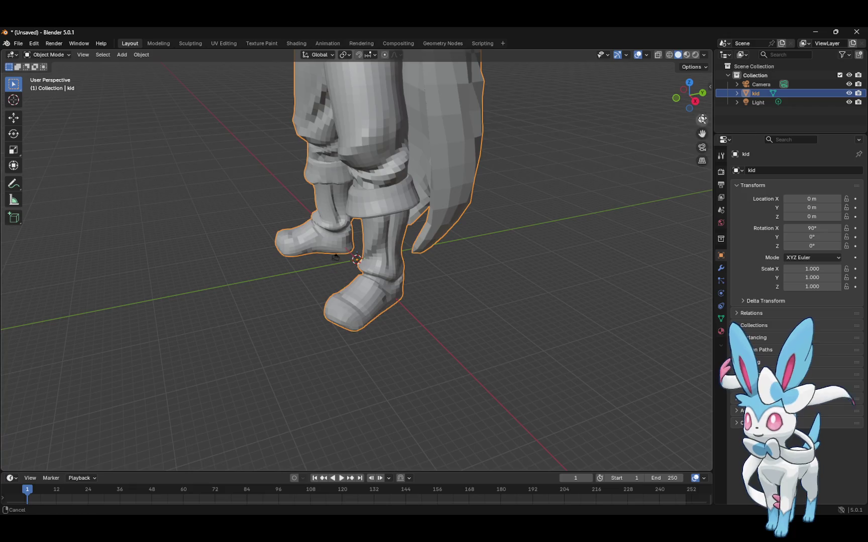
scroll(671, 339, down, 8)
mouse_move(569, 277)
mouse_down()
mouse_move(597, 277)
mouse_move(554, 258)
mouse_up()
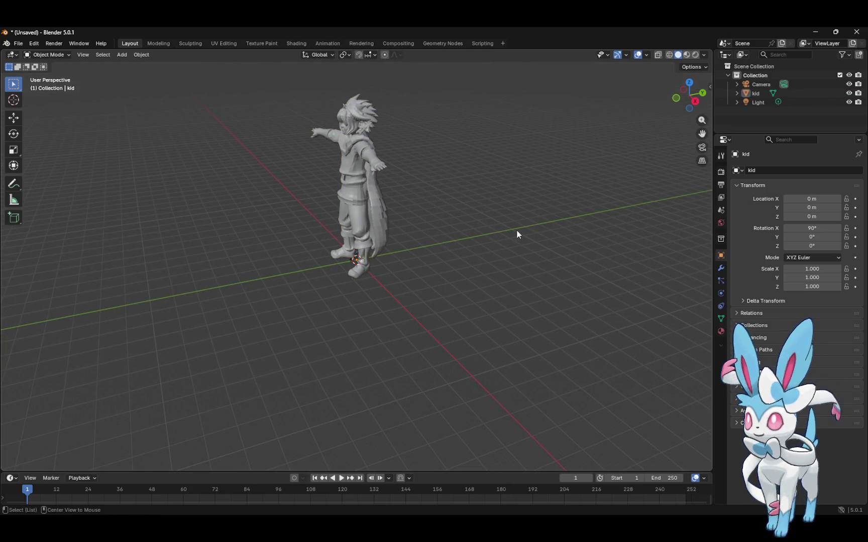
Snap to Front Orthographic with the gizmo axes and drag out the N sidebar
click(695, 101)
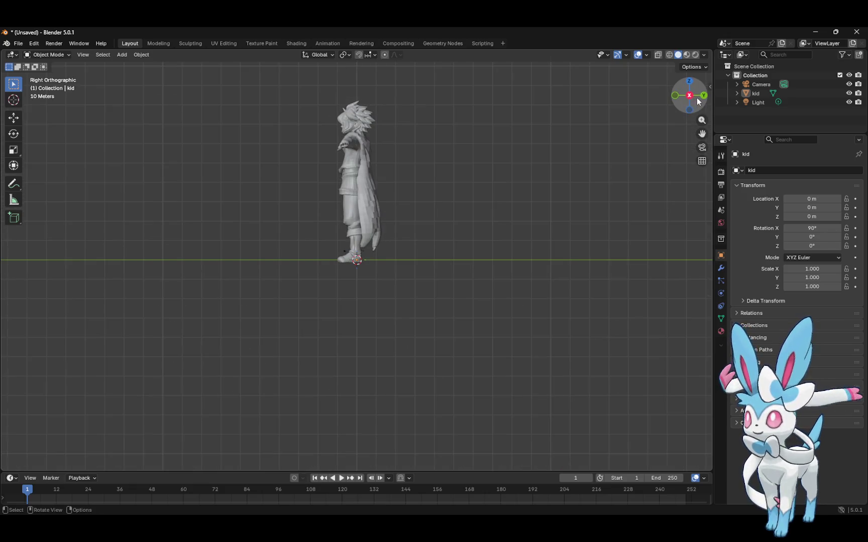
click(704, 96)
click(704, 96)
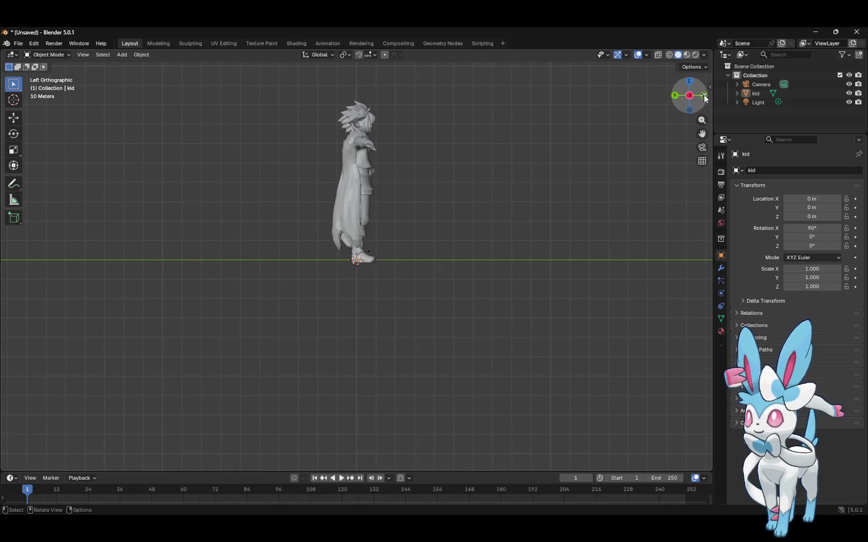
click(704, 96)
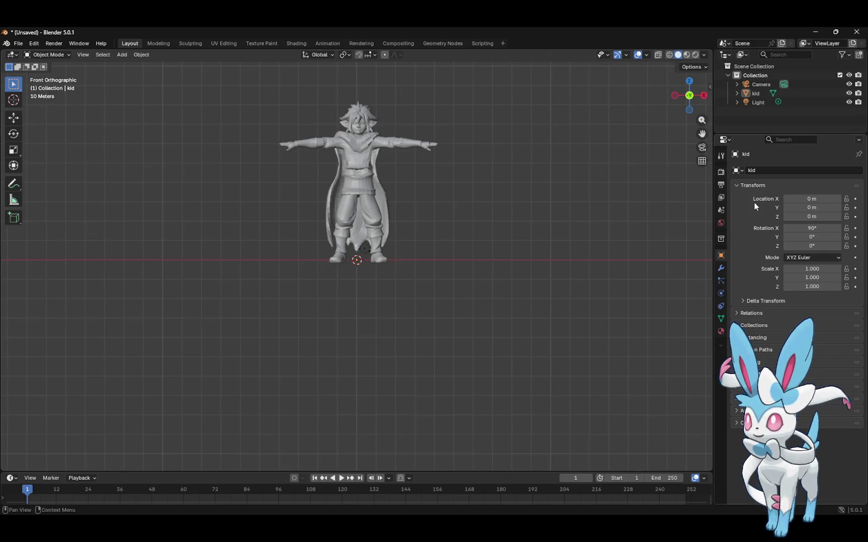
drag(710, 87, 660, 98)
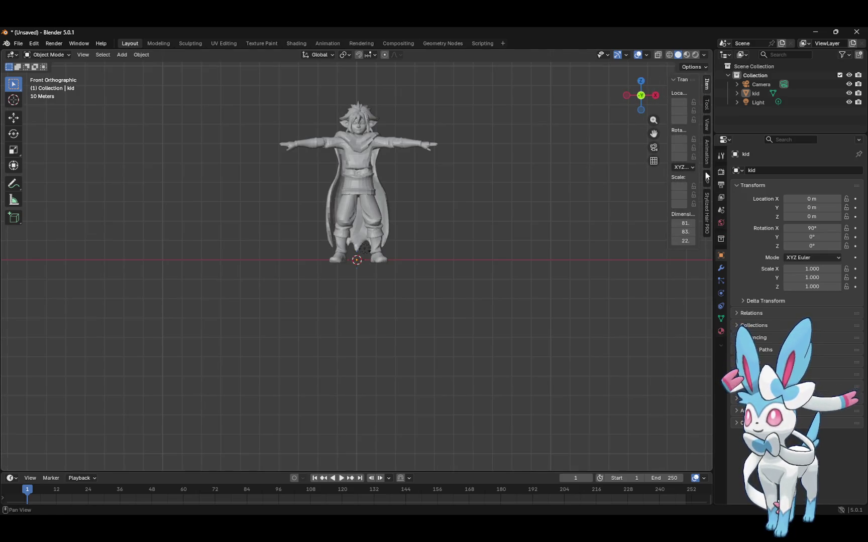
Select the kid mesh and show a widened Auto-Rig Pro sidebar tab
click(361, 156)
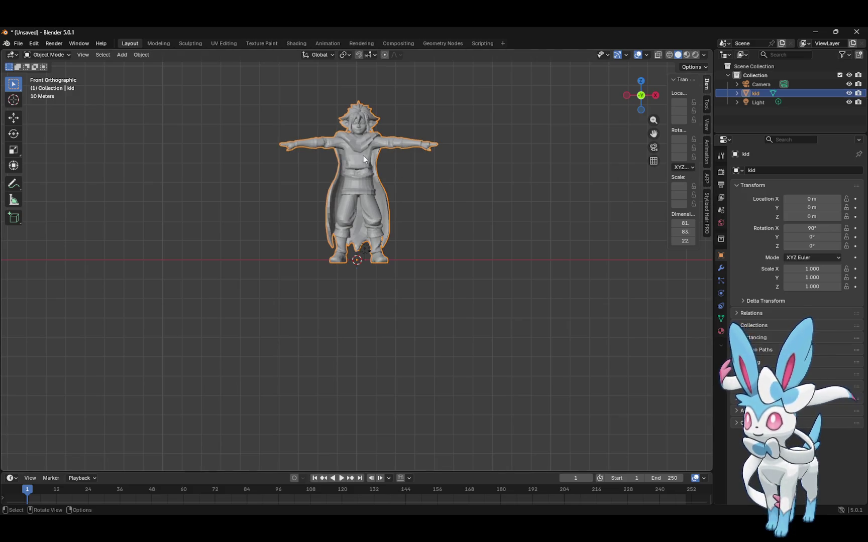
click(707, 181)
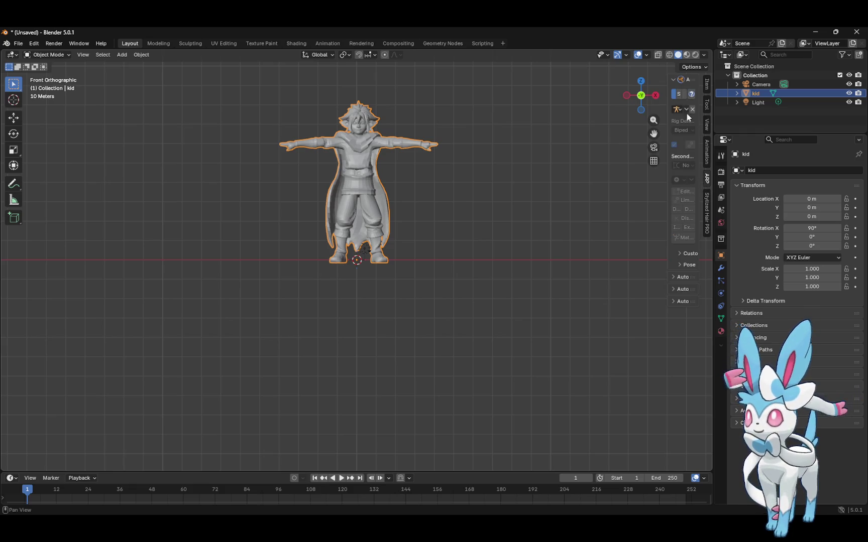
mouse_move(667, 139)
mouse_down()
mouse_move(534, 140)
mouse_move(545, 141)
mouse_up()
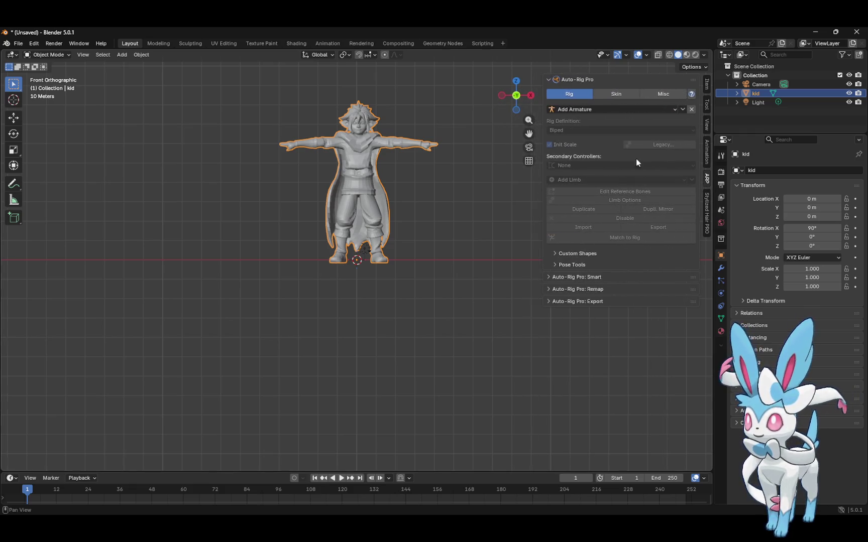
Start a Smart full-body session, place a neck marker, then cancel and delete the markers
click(584, 277)
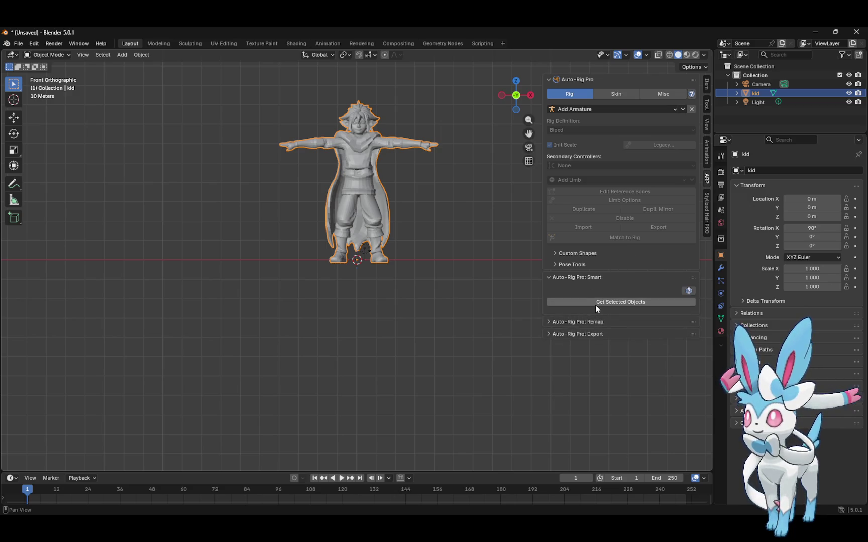
click(610, 300)
click(600, 319)
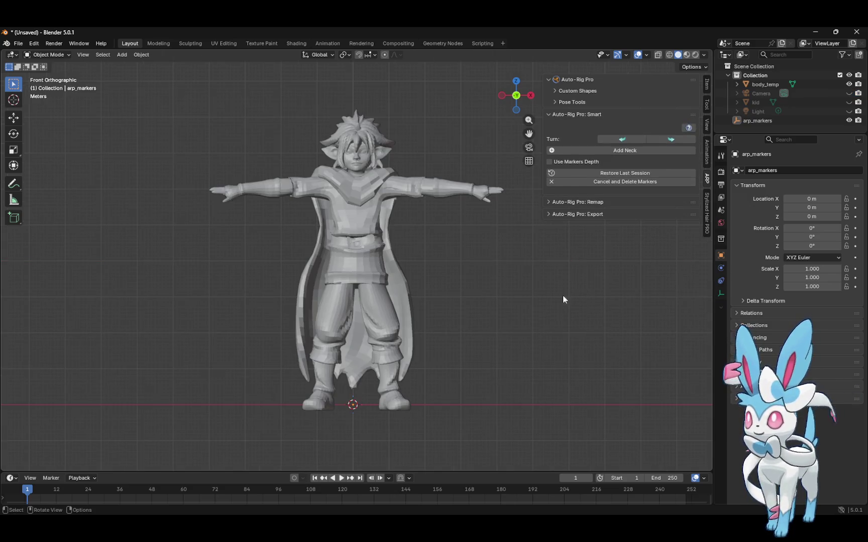
click(625, 152)
click(436, 173)
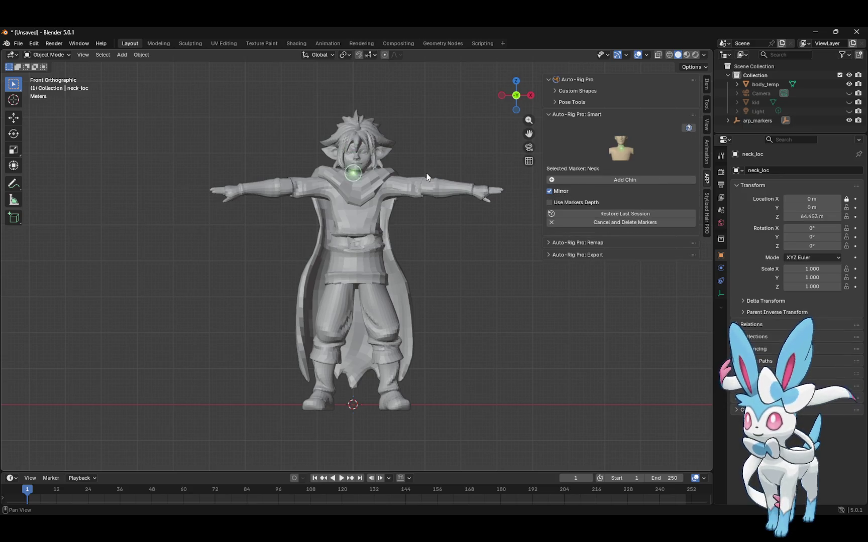
mouse_move(409, 180)
mouse_down()
mouse_move(415, 212)
mouse_move(415, 174)
mouse_move(416, 226)
mouse_move(615, 208)
mouse_move(624, 219)
mouse_up()
click(613, 222)
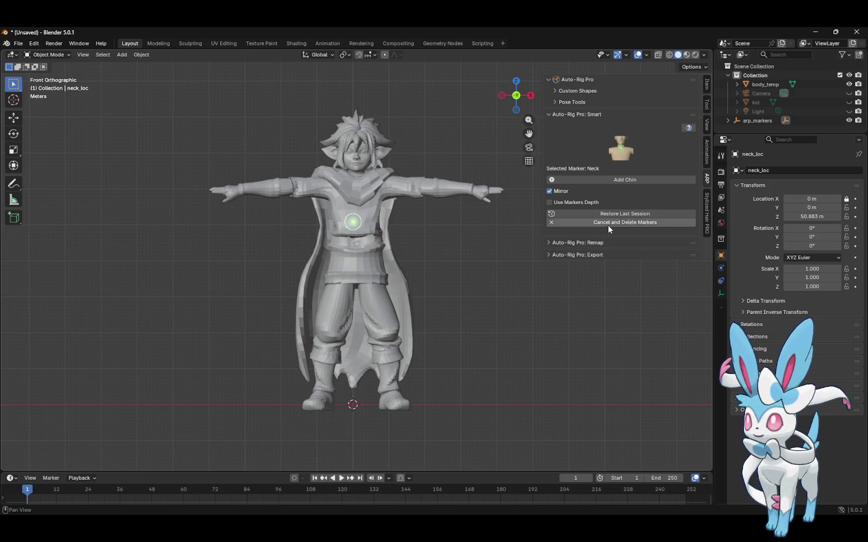
Shift the kid character slightly left along X with the Move tool
click(56, 57)
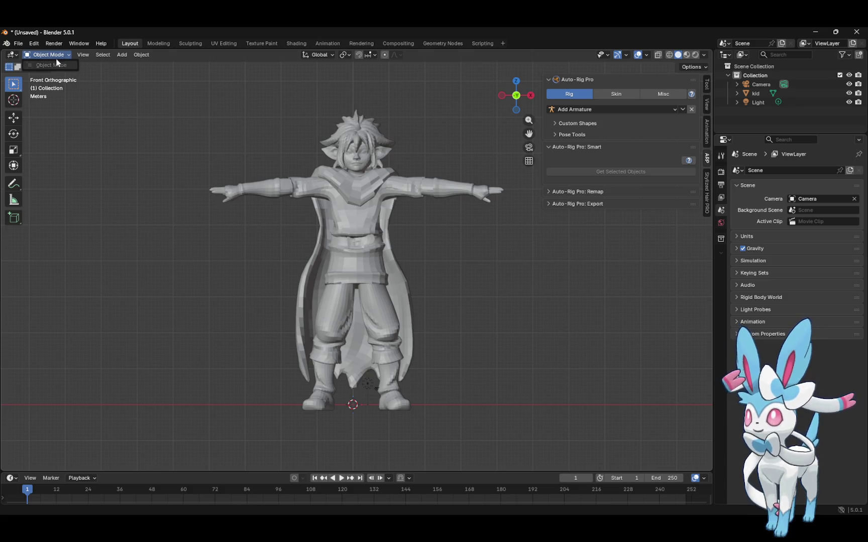
click(366, 206)
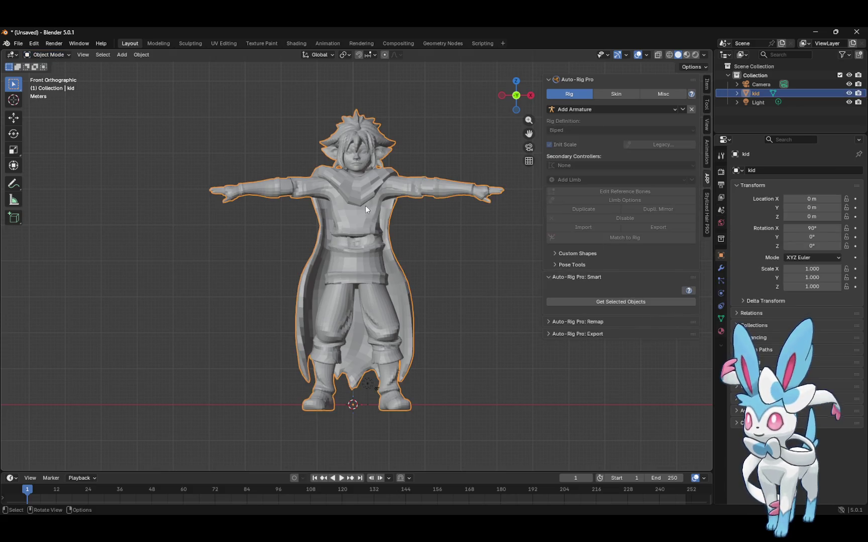
click(14, 118)
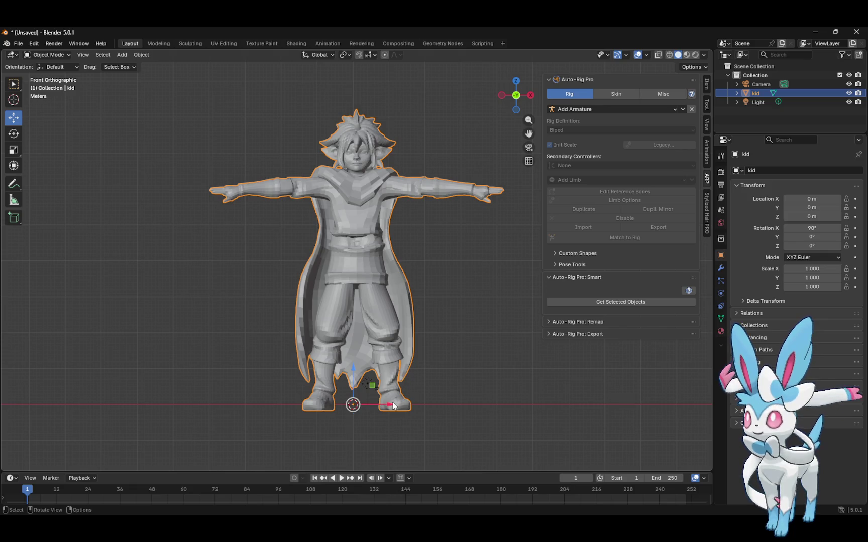
mouse_move(389, 407)
mouse_down()
mouse_move(374, 407)
mouse_move(383, 405)
mouse_up()
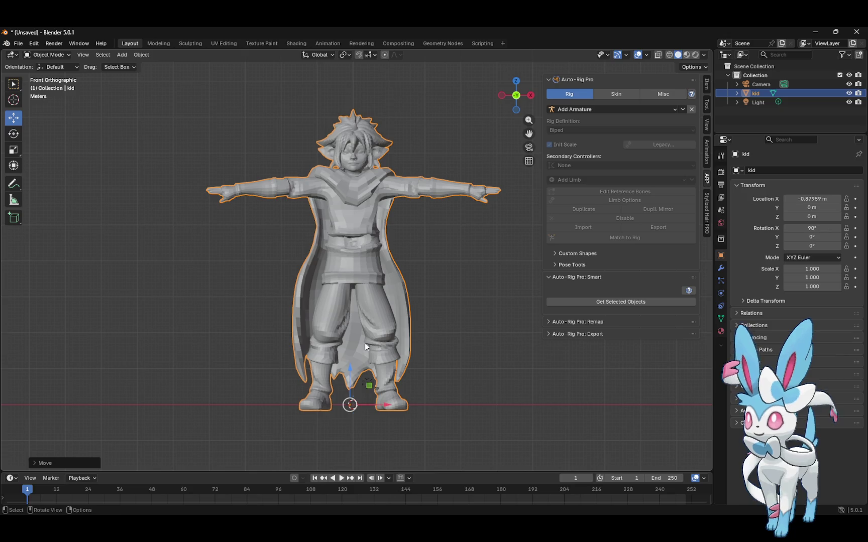
Apply All Transforms to the kid so location and rotation read 0 and scale 1
click(141, 54)
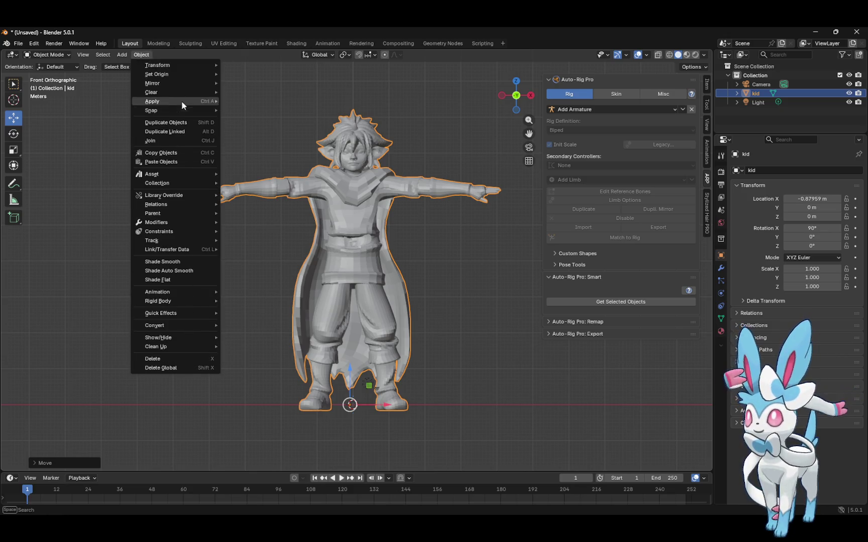
mouse_move(187, 80)
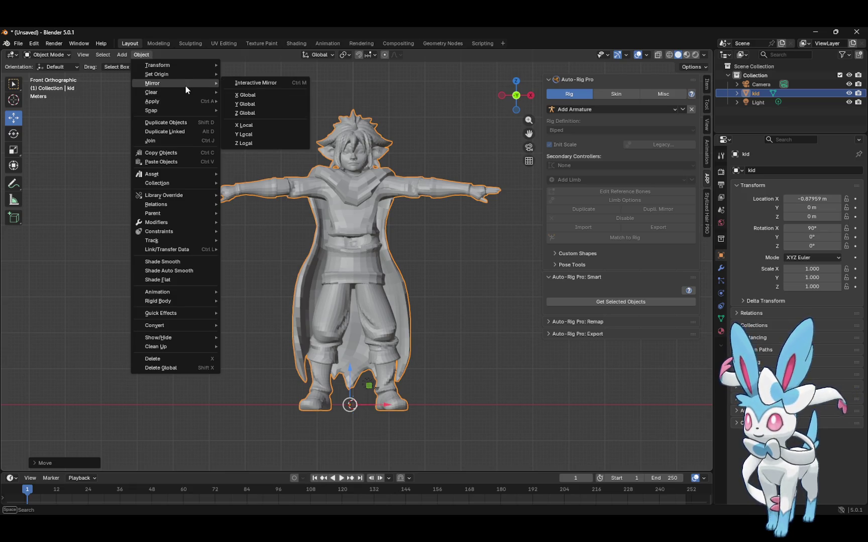
mouse_move(182, 100)
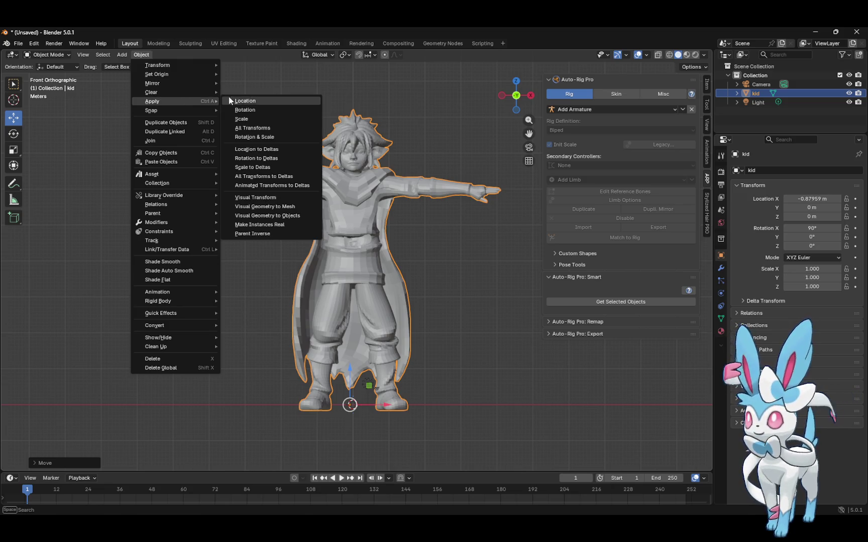
click(264, 131)
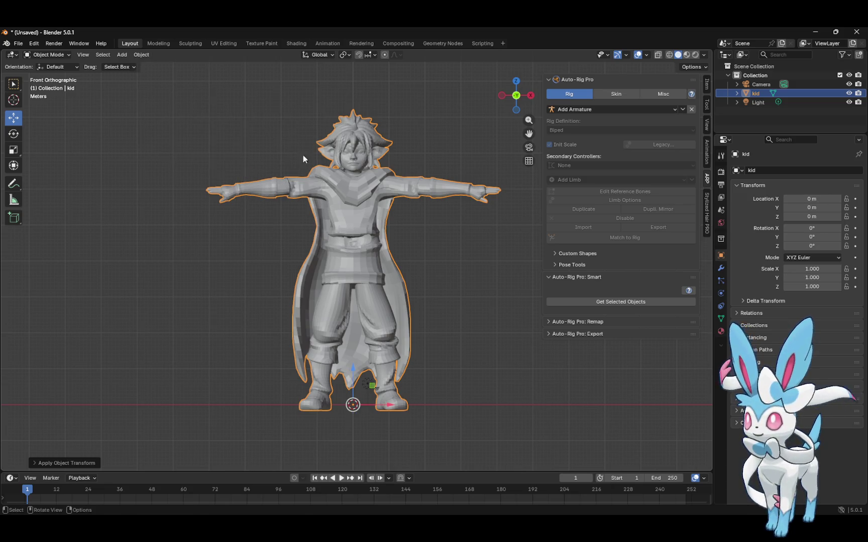
Start a Smart session and place the neck, chin and shoulder markers on the kid
click(625, 303)
click(610, 319)
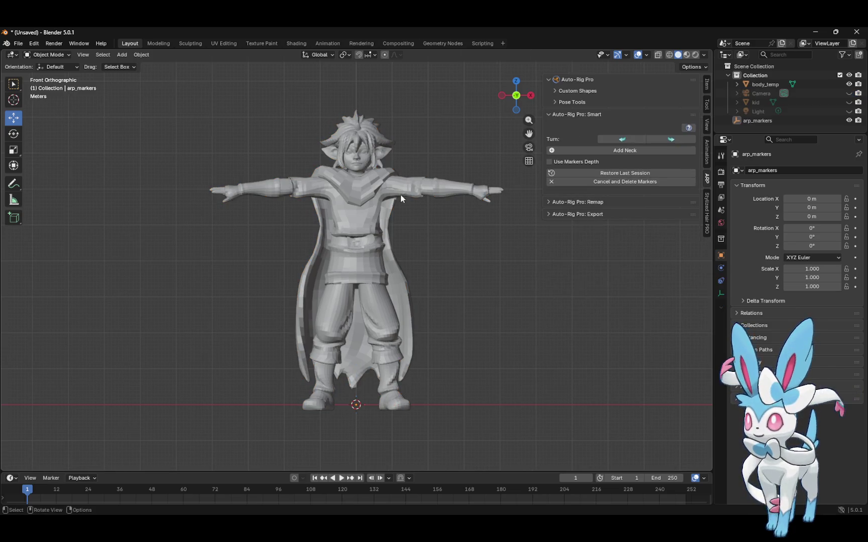
click(612, 150)
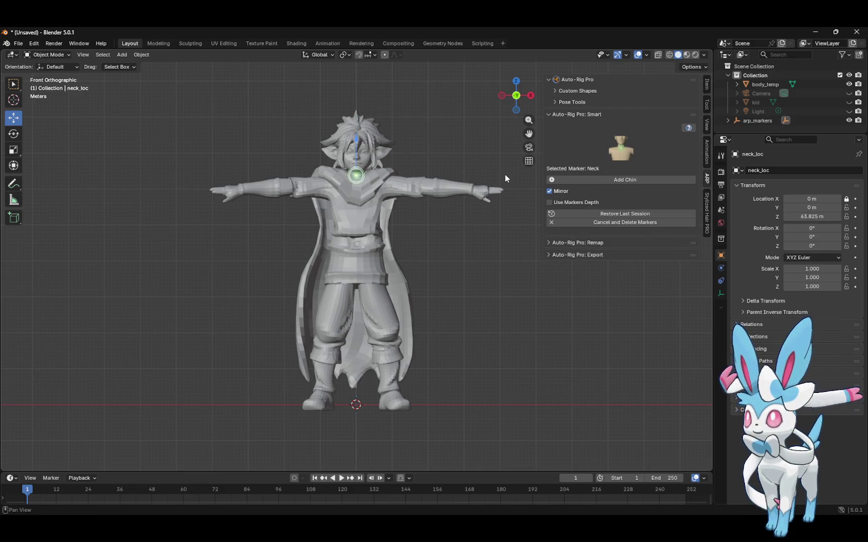
click(606, 179)
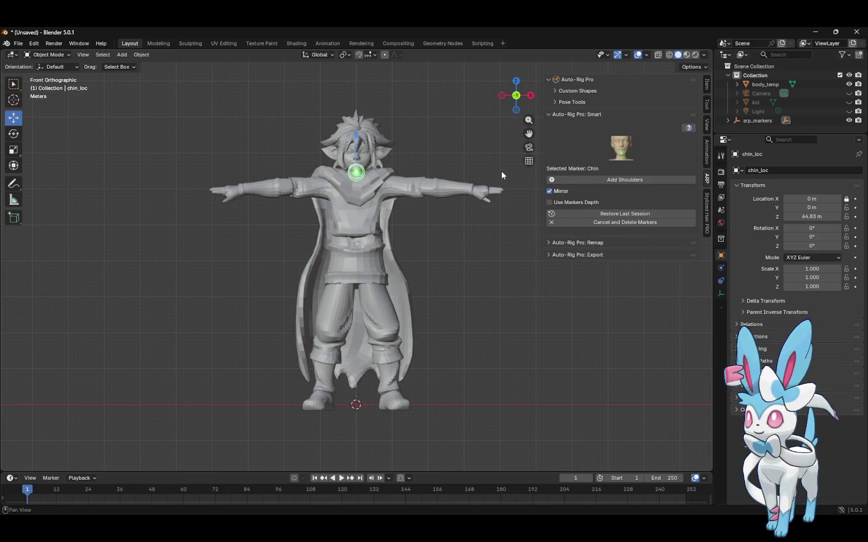
click(607, 181)
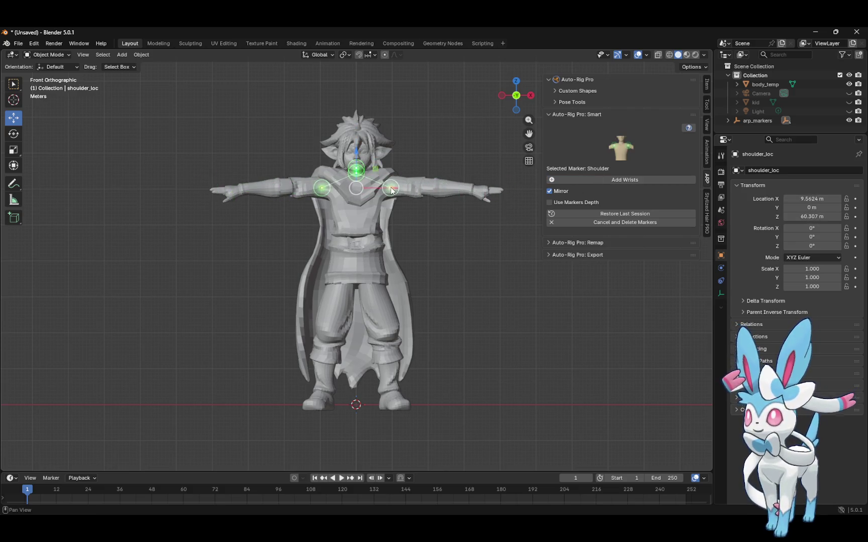
click(388, 187)
Place the wrist markers and the hand-tip markers at the fingertips
click(613, 179)
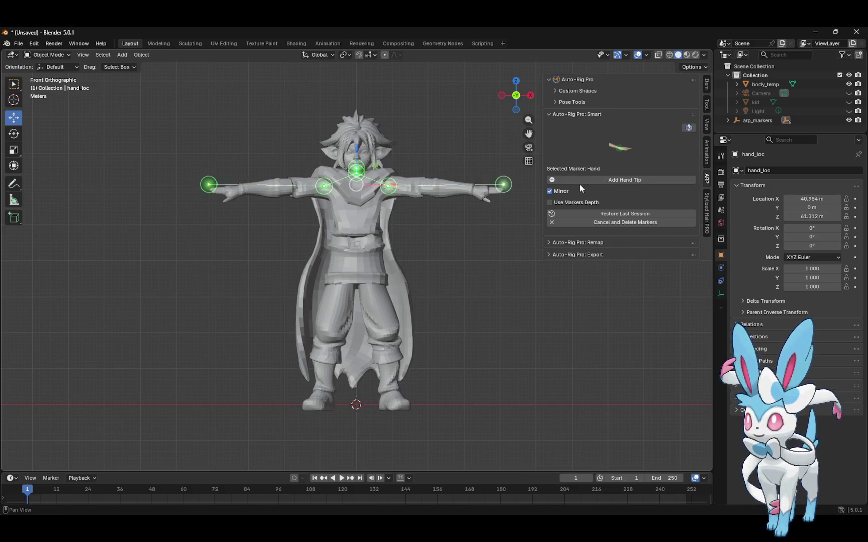
click(472, 192)
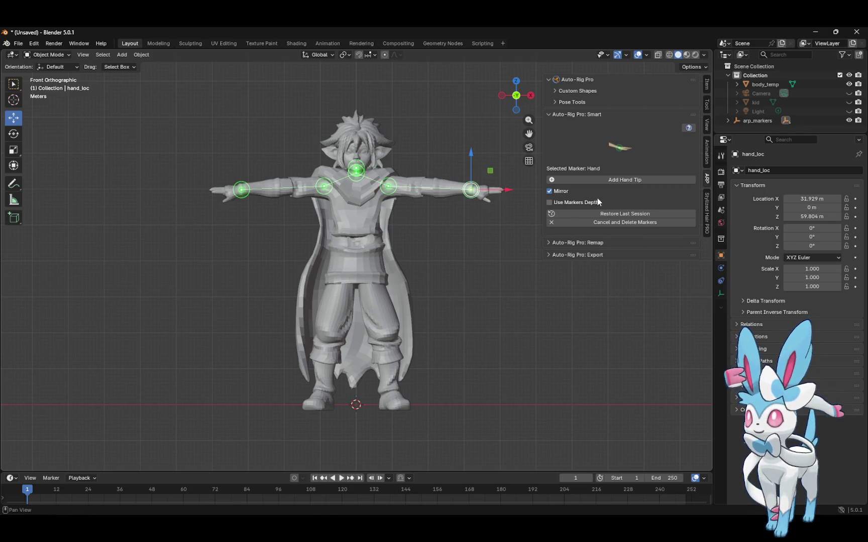
click(610, 179)
click(503, 190)
drag(503, 190, 500, 192)
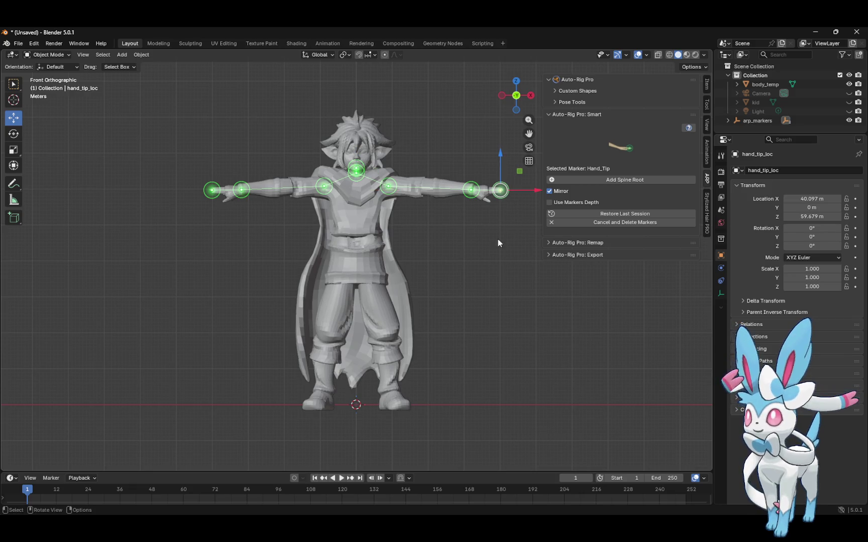
Place the spine root marker at the pelvis and ankle markers on the feet, then press Go!
click(616, 179)
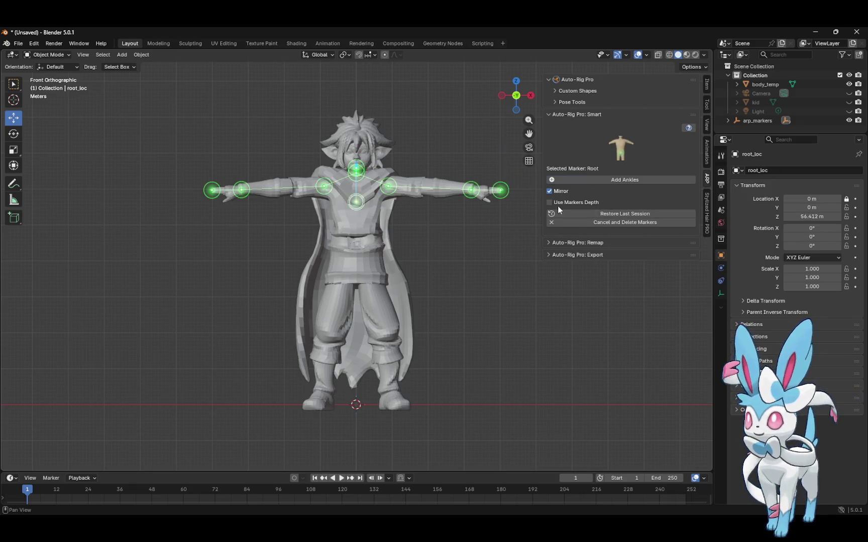
click(445, 267)
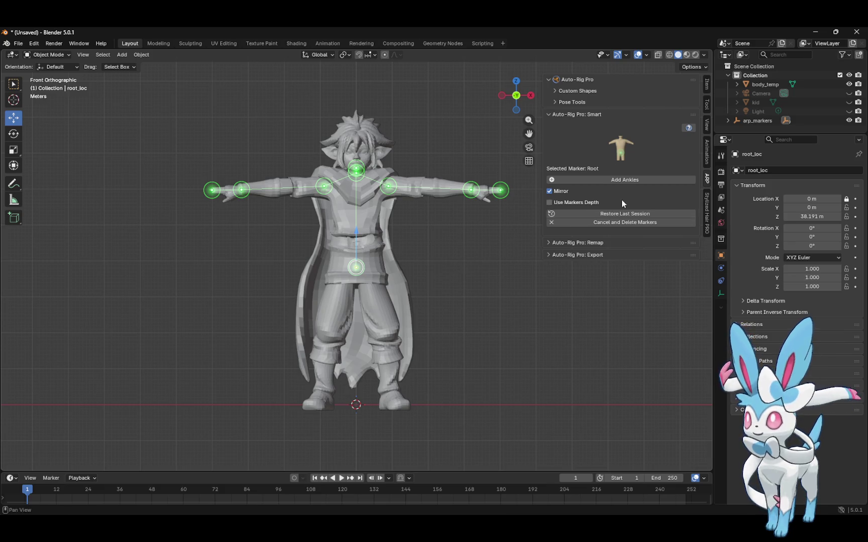
click(628, 180)
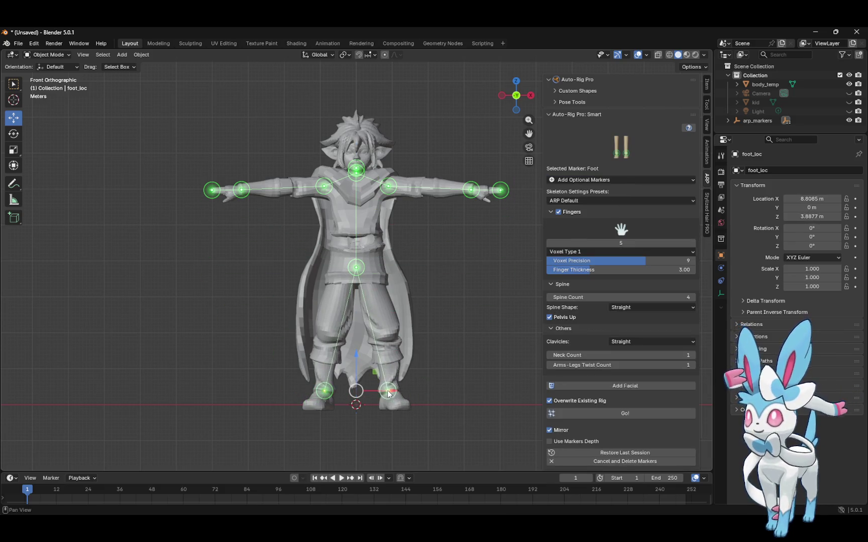
click(389, 391)
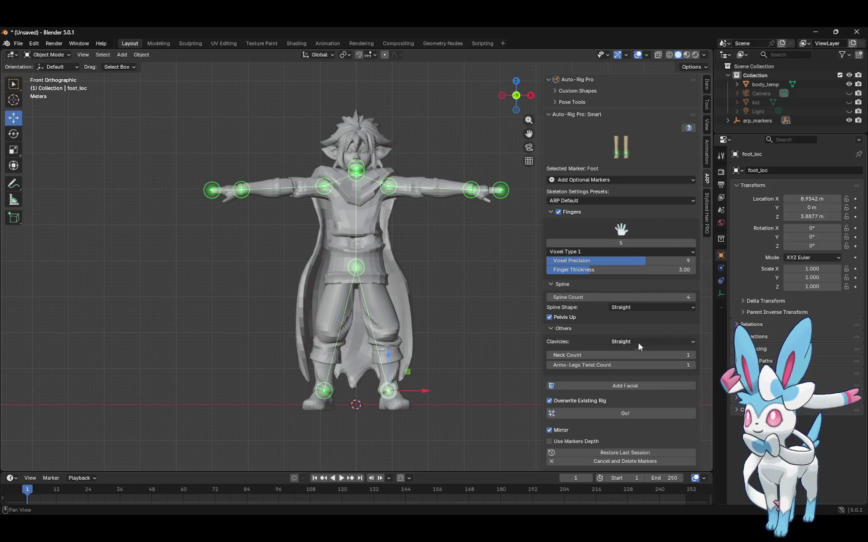
click(631, 413)
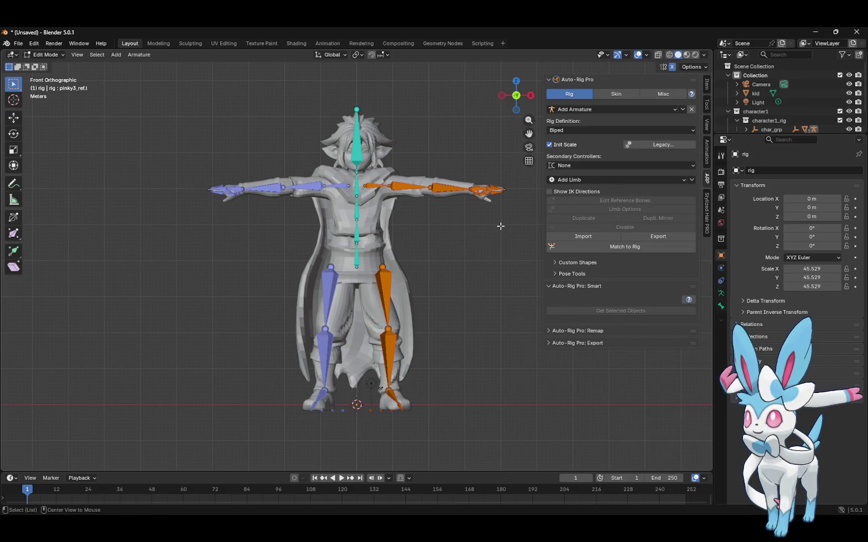
Return character1_rig to Object Mode and orbit and zoom into a perspective view of it
click(46, 54)
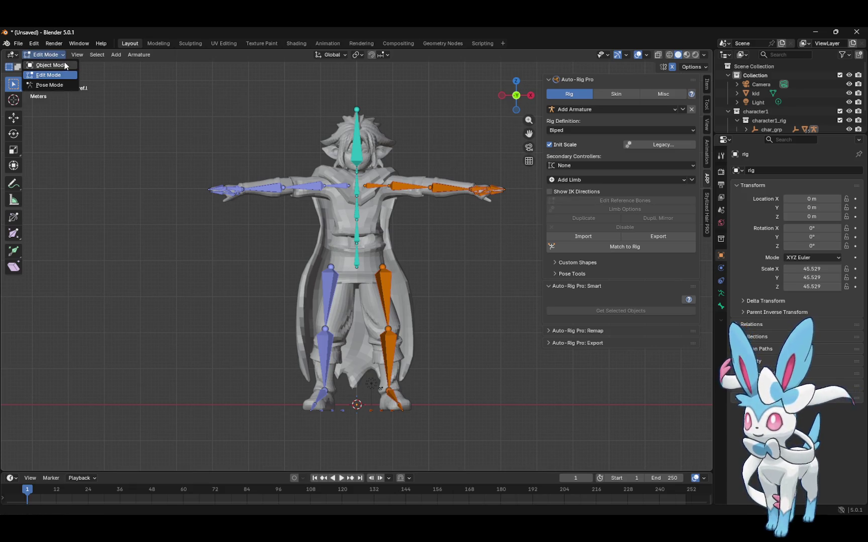
click(67, 65)
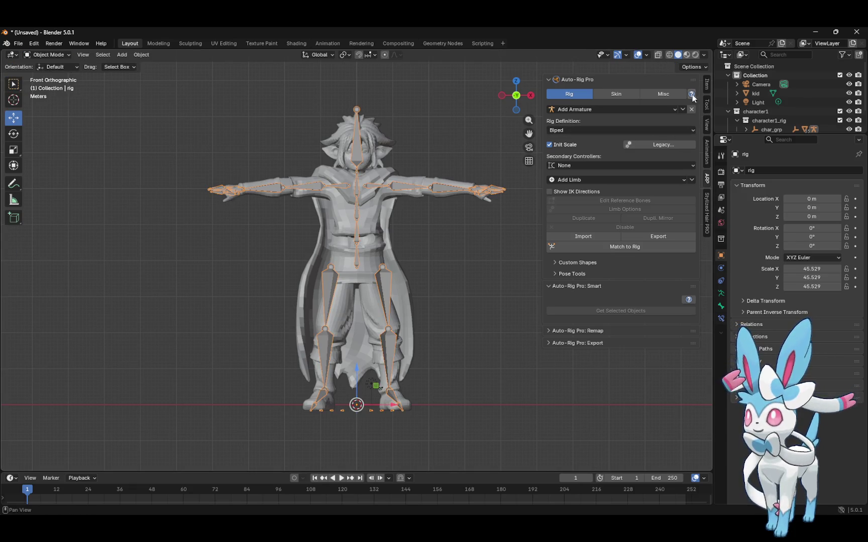
mouse_move(528, 107)
mouse_down()
mouse_move(491, 153)
mouse_move(494, 176)
mouse_move(514, 185)
mouse_move(518, 197)
mouse_move(500, 215)
mouse_move(448, 232)
mouse_move(434, 233)
mouse_move(354, 131)
mouse_up()
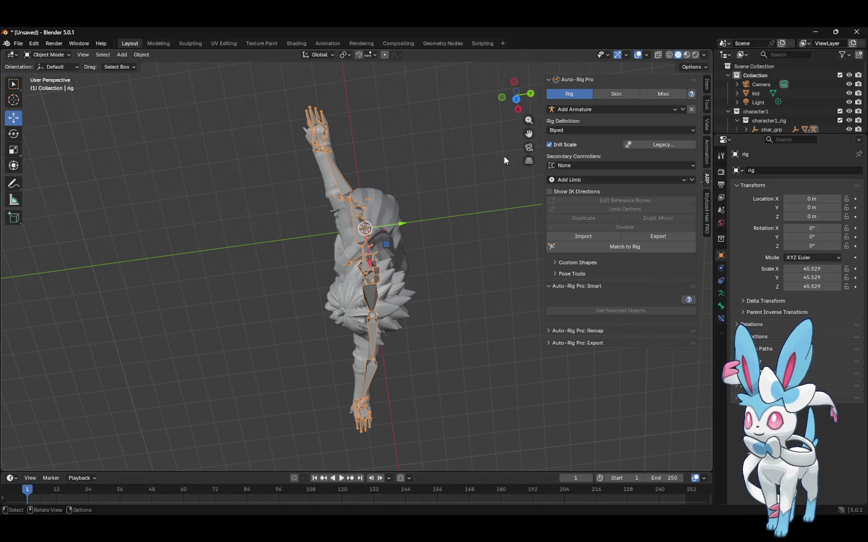
drag(528, 121, 472, 122)
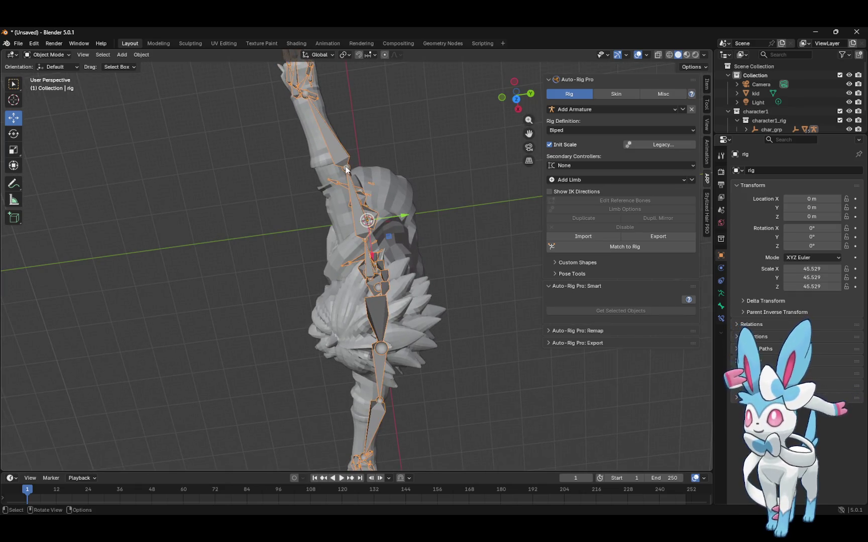
In Edit Mode with the Move tool, reposition the right arm and shoulder reference joints
click(59, 54)
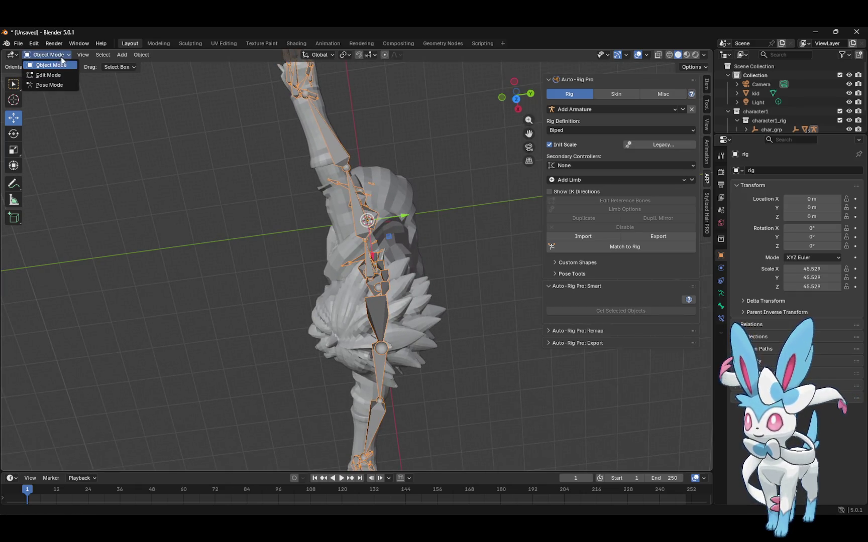
click(68, 76)
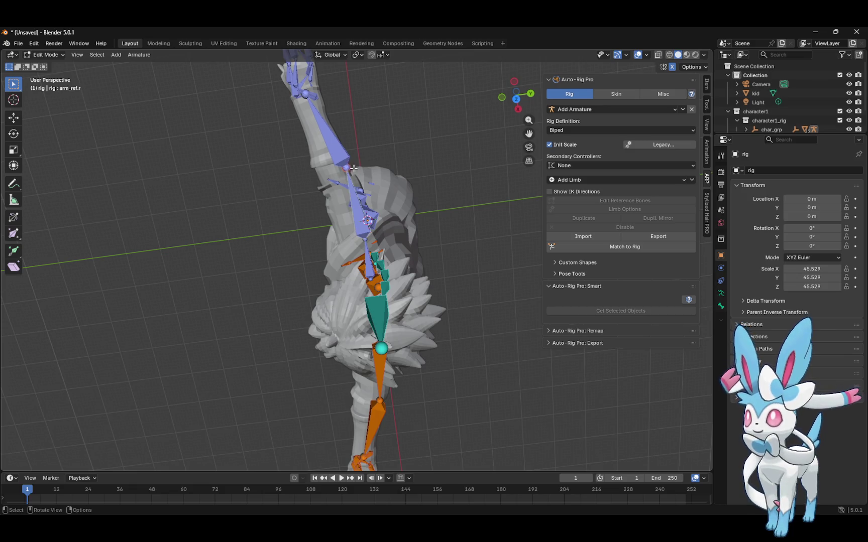
click(12, 125)
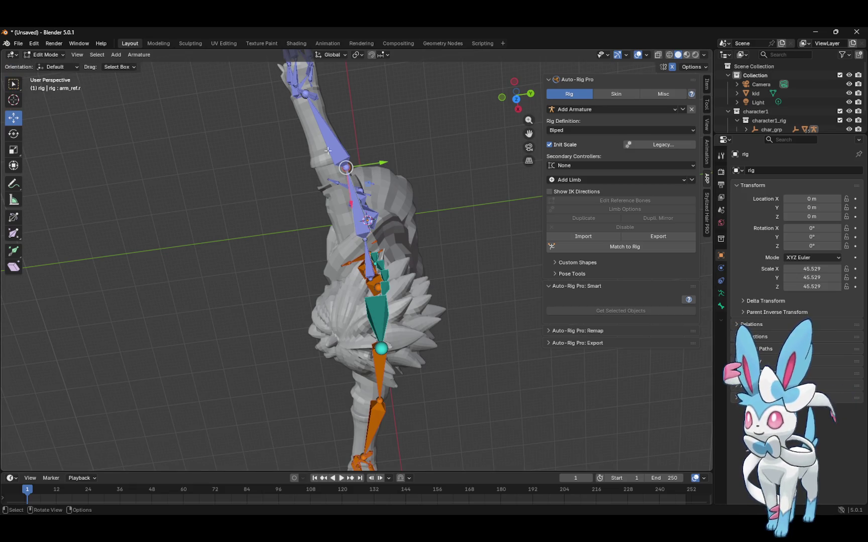
mouse_move(382, 160)
mouse_down()
mouse_move(346, 168)
mouse_move(363, 225)
mouse_move(378, 235)
mouse_move(369, 235)
mouse_up()
click(364, 240)
drag(468, 295, 477, 254)
Move the right hand's middle, index and pinky base reference bones into the hand
click(317, 98)
mouse_move(317, 98)
mouse_down()
mouse_move(301, 87)
mouse_move(318, 91)
mouse_move(303, 100)
mouse_up()
click(298, 85)
click(297, 82)
click(295, 84)
click(295, 85)
drag(296, 84, 305, 83)
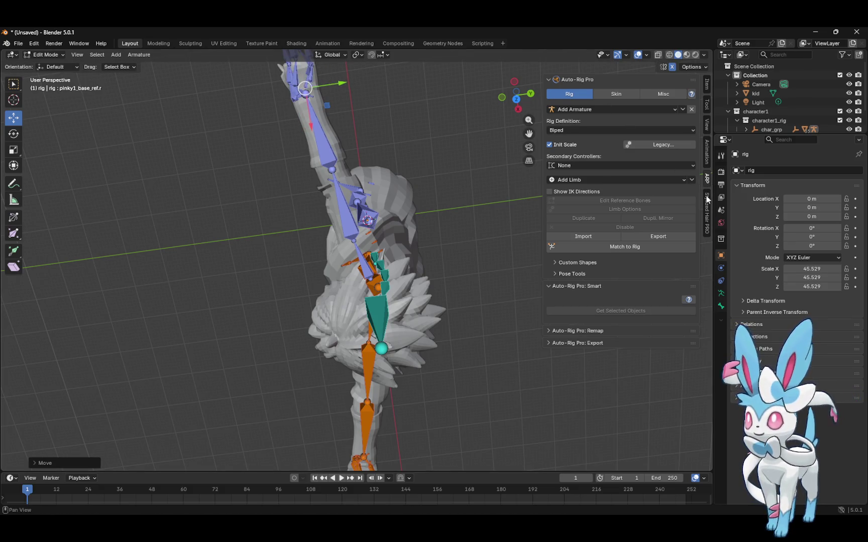
mouse_move(524, 104)
mouse_down()
mouse_move(523, 29)
mouse_move(502, 35)
mouse_up()
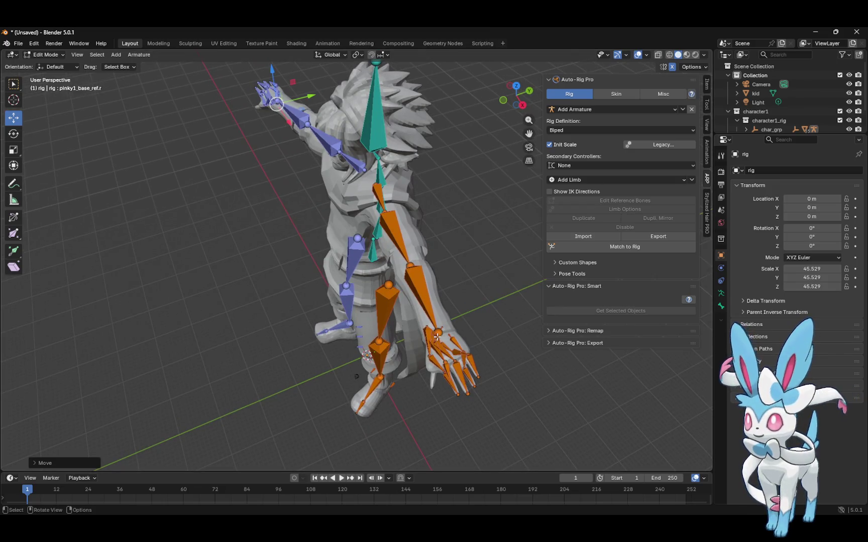
Nudge the left middle finger and pinky reference joints into place
click(449, 342)
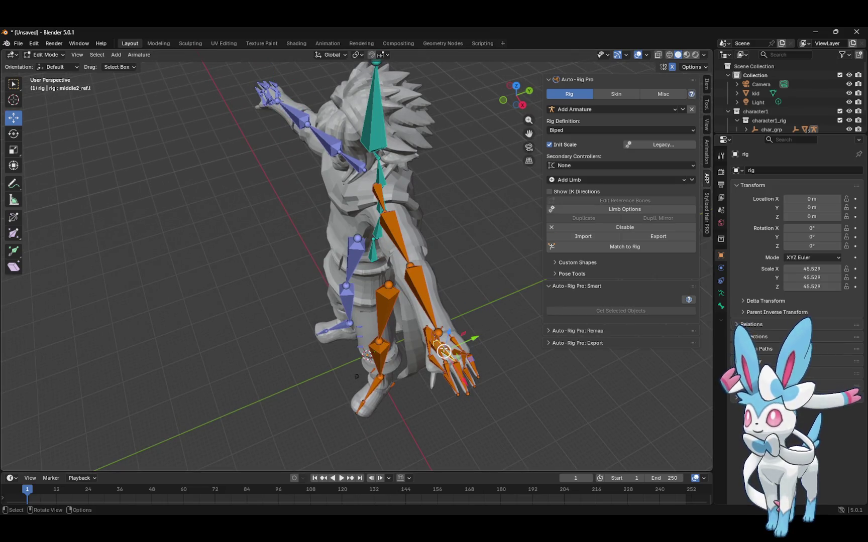
drag(445, 346, 439, 342)
click(435, 343)
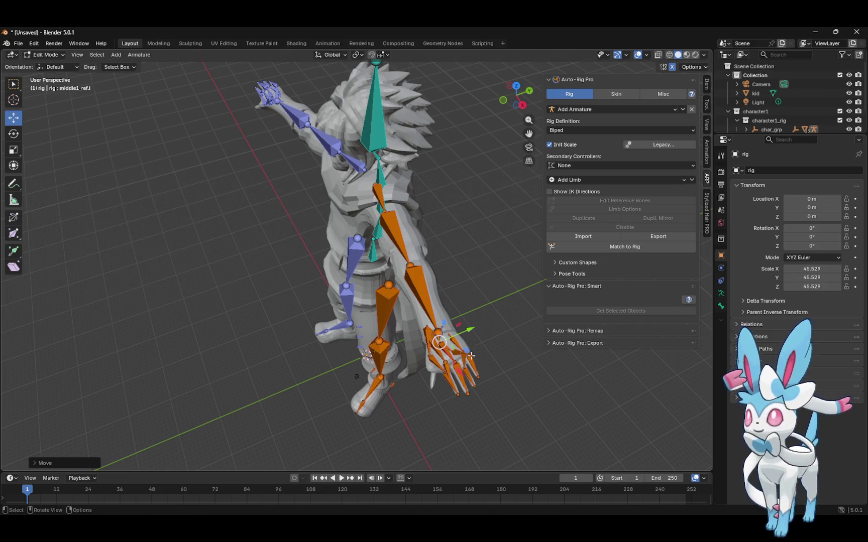
click(453, 351)
mouse_move(453, 351)
mouse_down()
mouse_move(462, 341)
mouse_move(445, 338)
mouse_up()
click(441, 342)
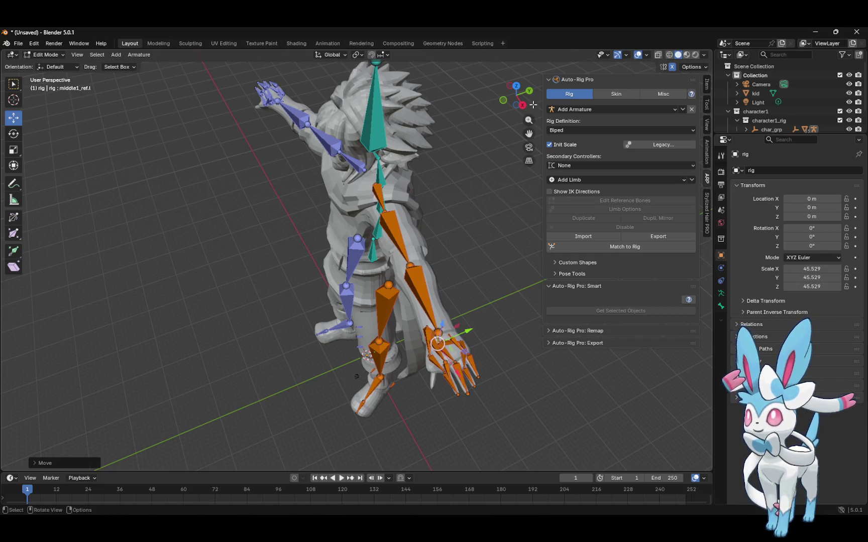
drag(532, 103, 520, 110)
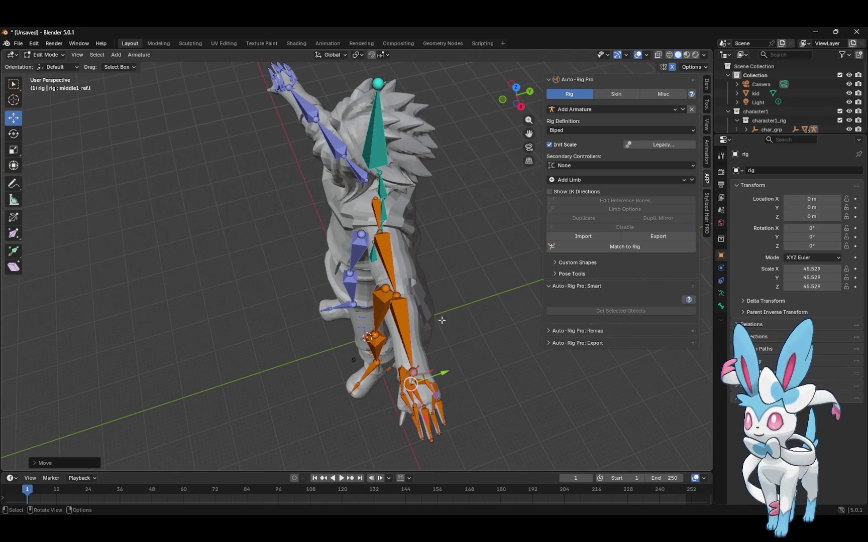
Move the left pinky base and ring finger base and joint reference bones into the hand
click(416, 382)
click(435, 383)
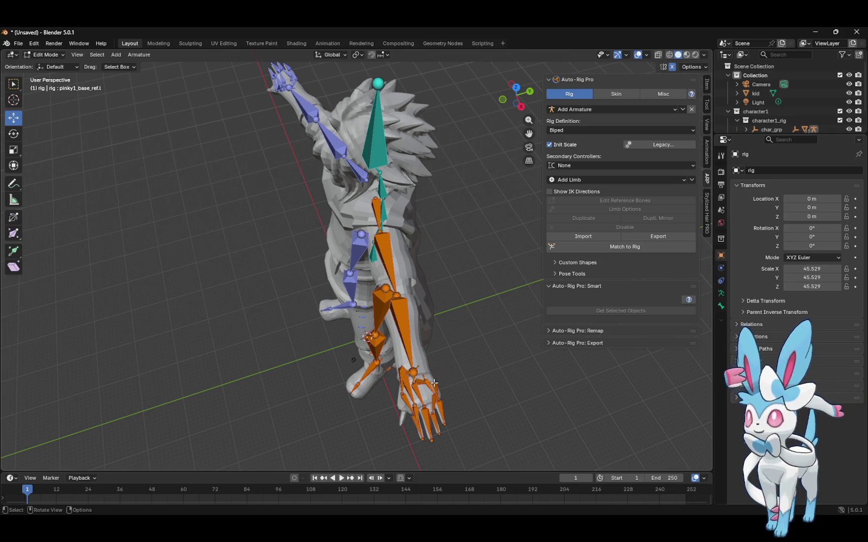
drag(415, 382, 426, 370)
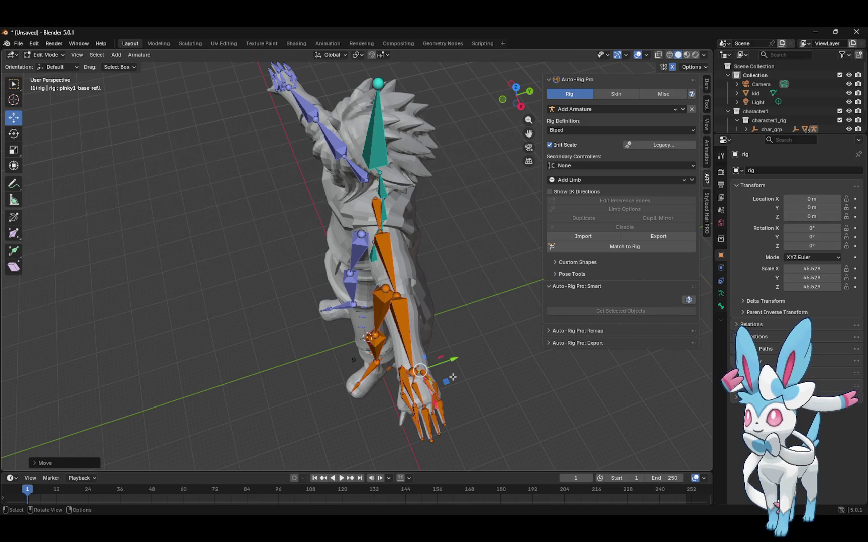
click(431, 381)
click(425, 378)
mouse_move(424, 378)
mouse_down()
mouse_move(419, 373)
mouse_move(457, 351)
mouse_up()
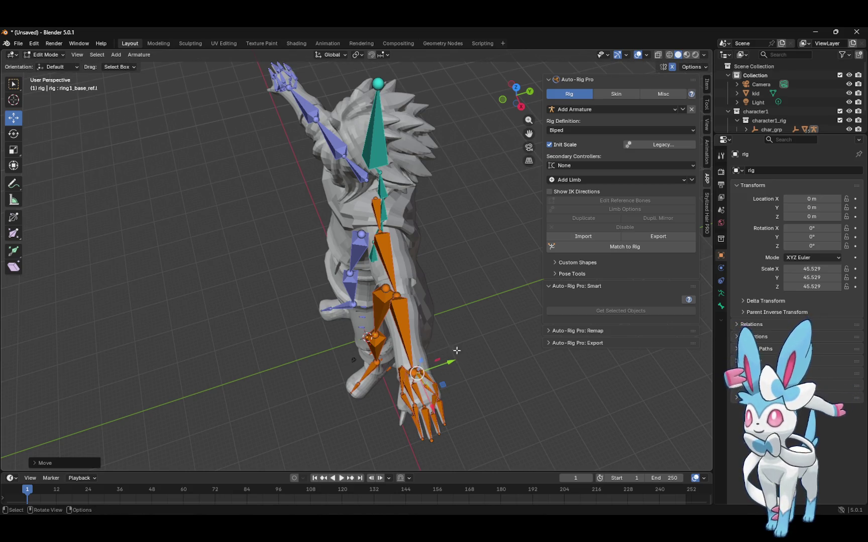
click(435, 395)
mouse_move(435, 395)
mouse_down()
mouse_move(426, 395)
mouse_move(430, 405)
mouse_move(434, 392)
mouse_up()
click(434, 384)
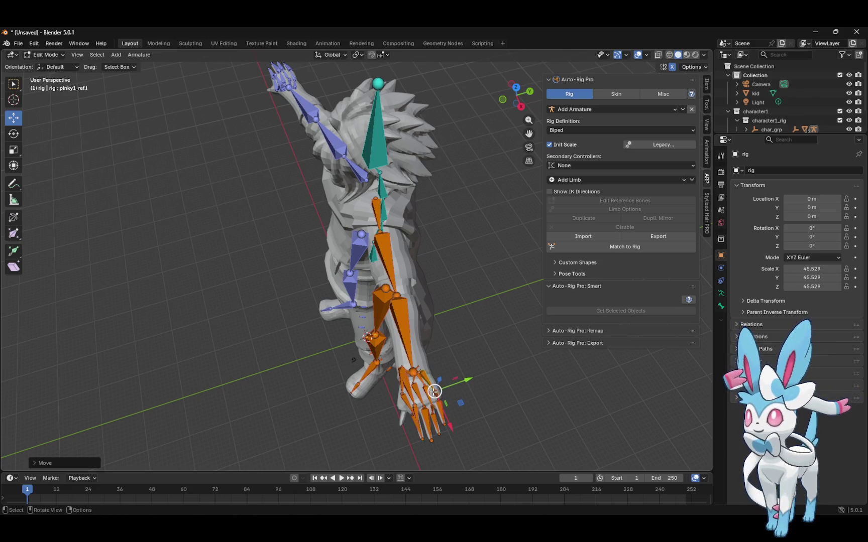
Move the second index finger reference bone inside the finger, then select the second thumb bone
click(416, 370)
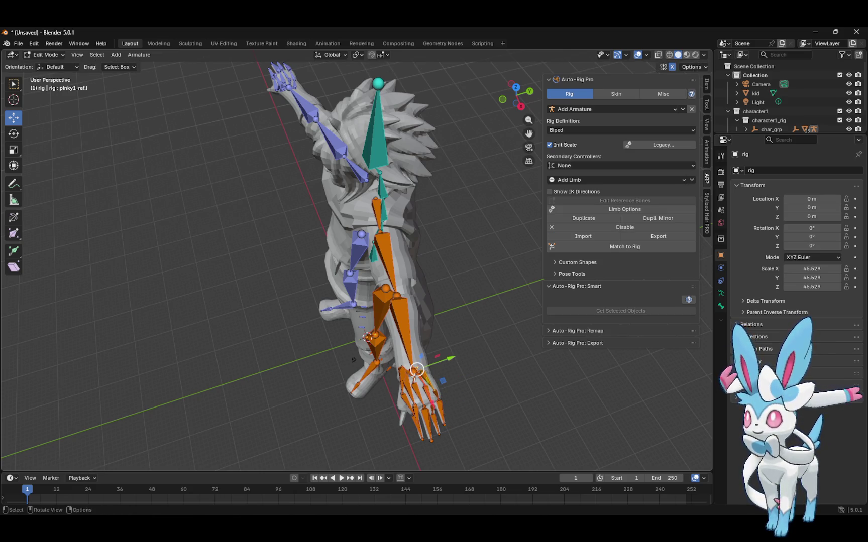
click(407, 380)
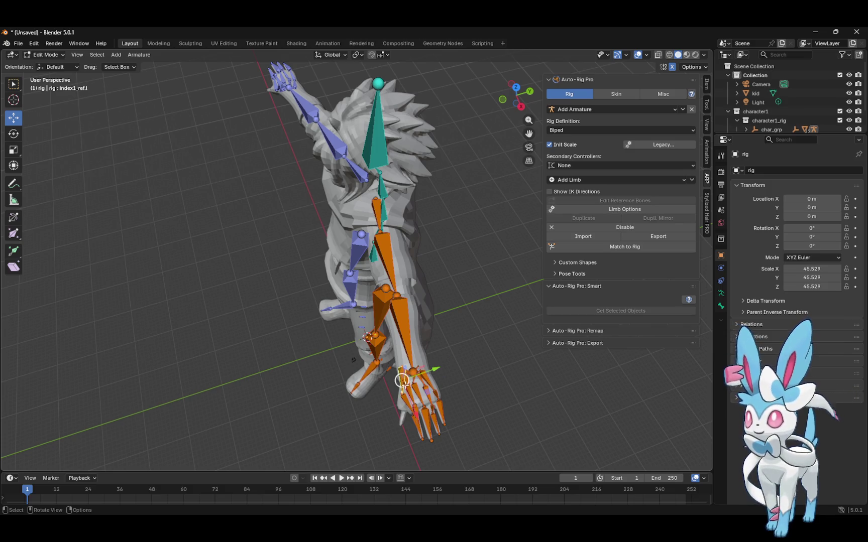
click(414, 413)
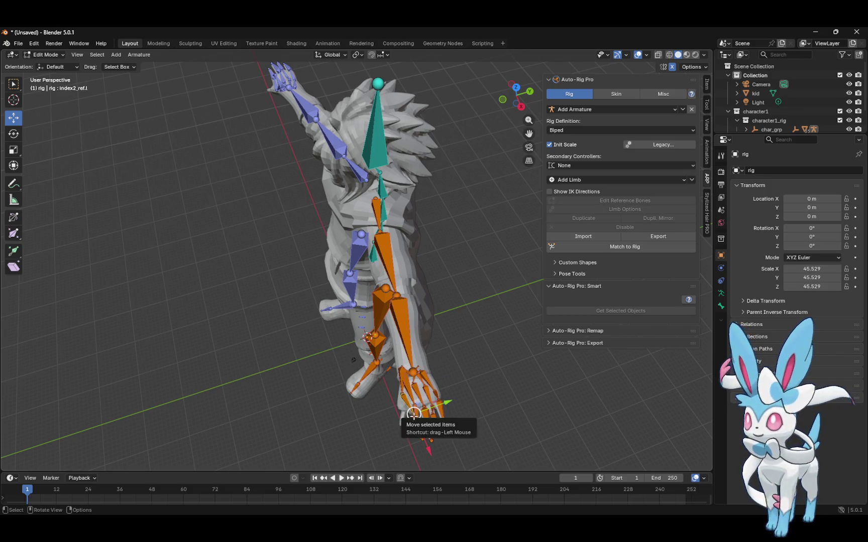
mouse_move(413, 414)
mouse_down()
mouse_move(405, 415)
mouse_move(416, 439)
mouse_move(407, 407)
mouse_move(388, 411)
mouse_up()
click(414, 406)
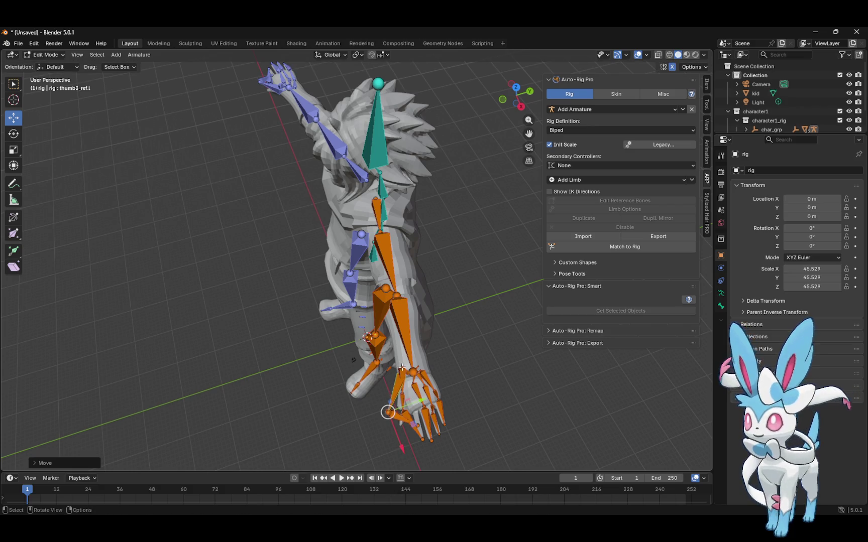
Reposition the left index finger base bone and check the index and middle finger bones
click(402, 368)
mouse_move(401, 368)
mouse_down()
mouse_move(412, 390)
mouse_move(406, 411)
mouse_move(417, 424)
mouse_move(410, 387)
mouse_move(410, 404)
mouse_move(416, 388)
mouse_move(425, 418)
mouse_move(431, 409)
mouse_move(434, 415)
mouse_up()
click(403, 411)
click(402, 394)
click(409, 381)
click(413, 383)
click(424, 407)
Nudge the left ring finger's second and base bones and the pinky bone onto the fingers
click(432, 406)
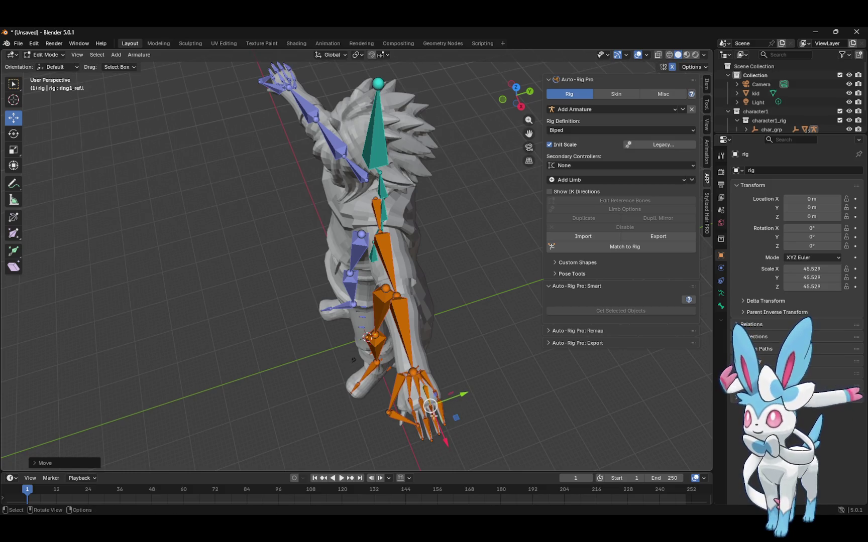
click(453, 415)
click(432, 414)
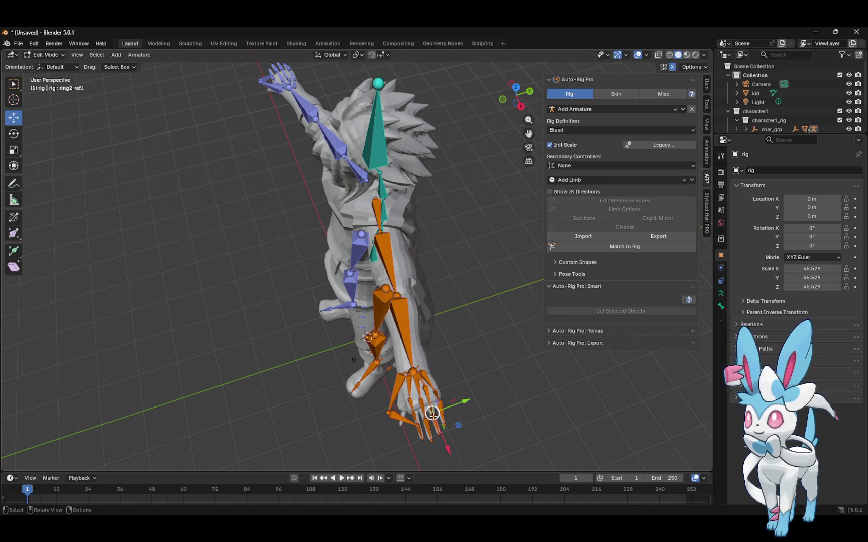
drag(432, 414, 435, 420)
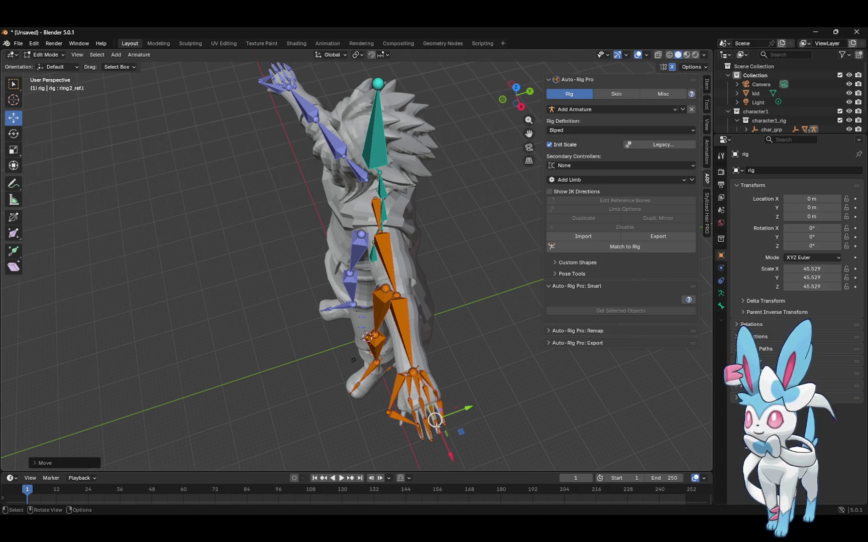
click(426, 386)
drag(425, 386, 438, 393)
click(444, 397)
click(446, 400)
click(439, 400)
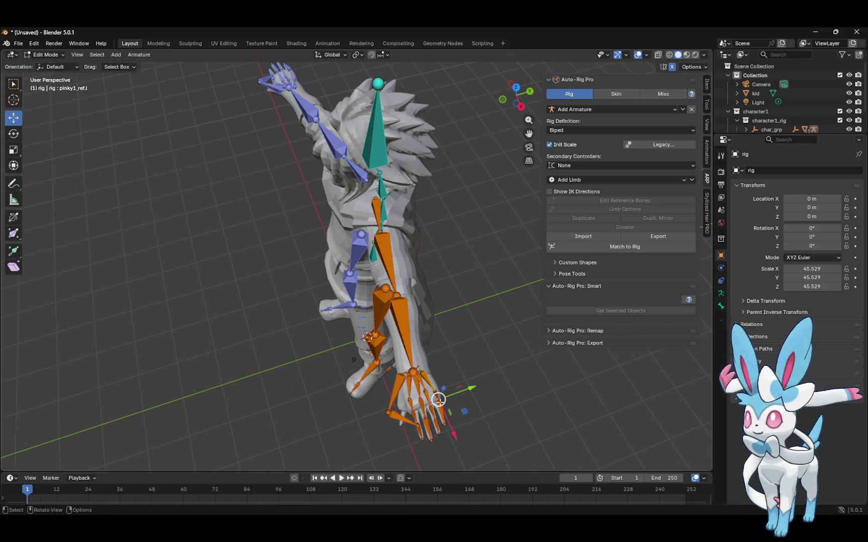
mouse_move(438, 399)
mouse_down()
mouse_move(439, 409)
mouse_move(436, 386)
mouse_move(460, 385)
mouse_up()
click(482, 401)
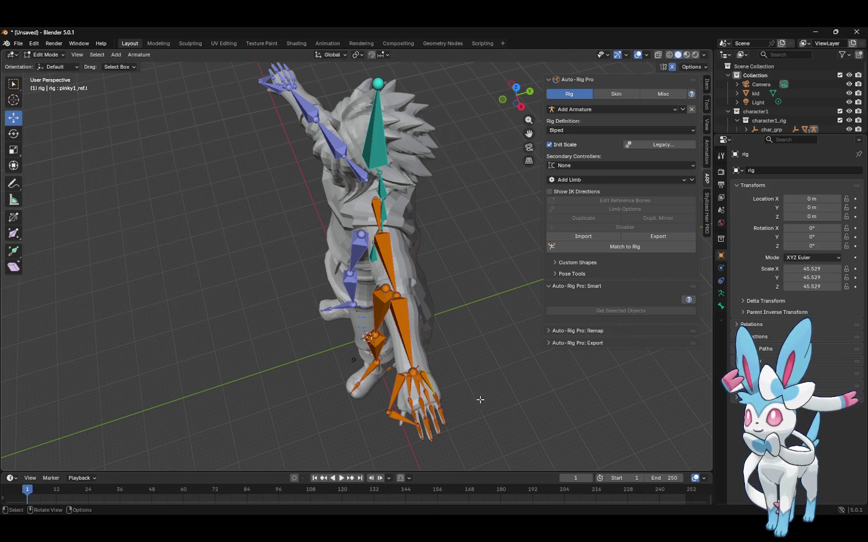
Move the left thumb's second and tip reference bones to fit the thumb
click(390, 410)
click(417, 425)
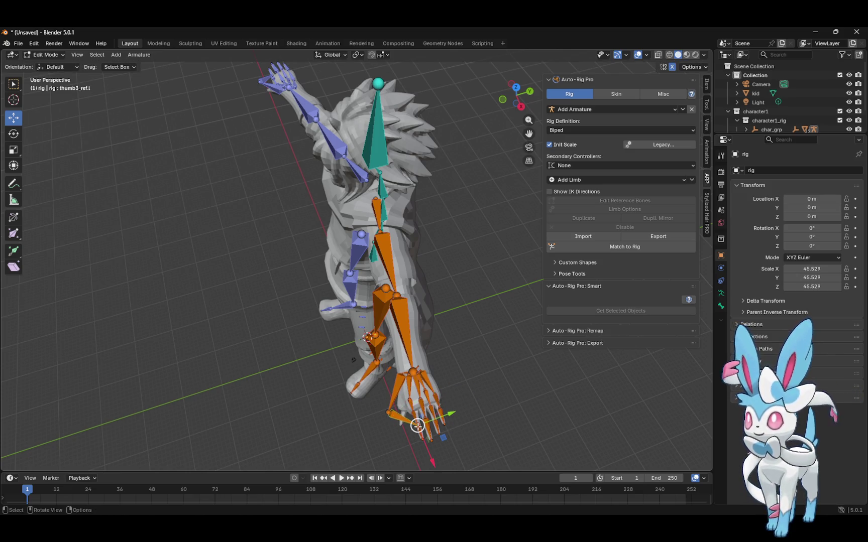
mouse_move(417, 426)
mouse_down()
mouse_move(401, 424)
mouse_move(402, 409)
mouse_up()
click(389, 411)
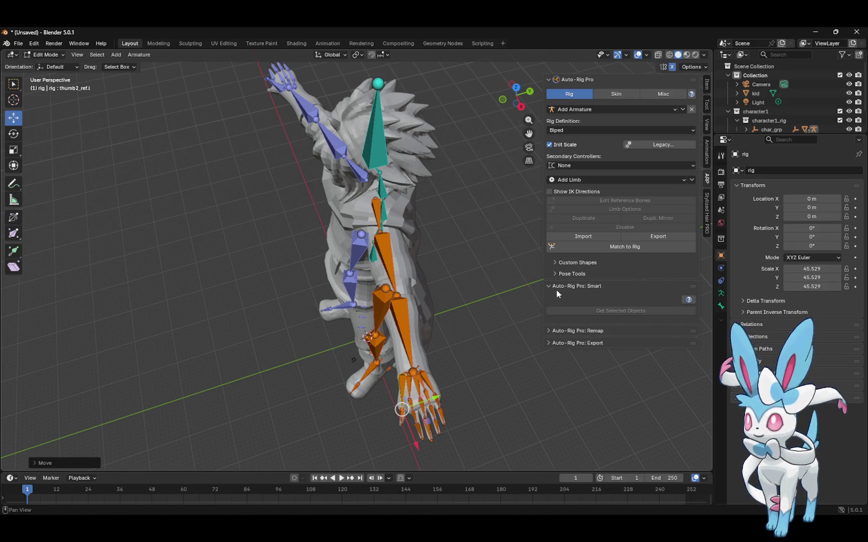
mouse_move(531, 103)
mouse_down()
mouse_move(526, 37)
mouse_move(529, 50)
mouse_up()
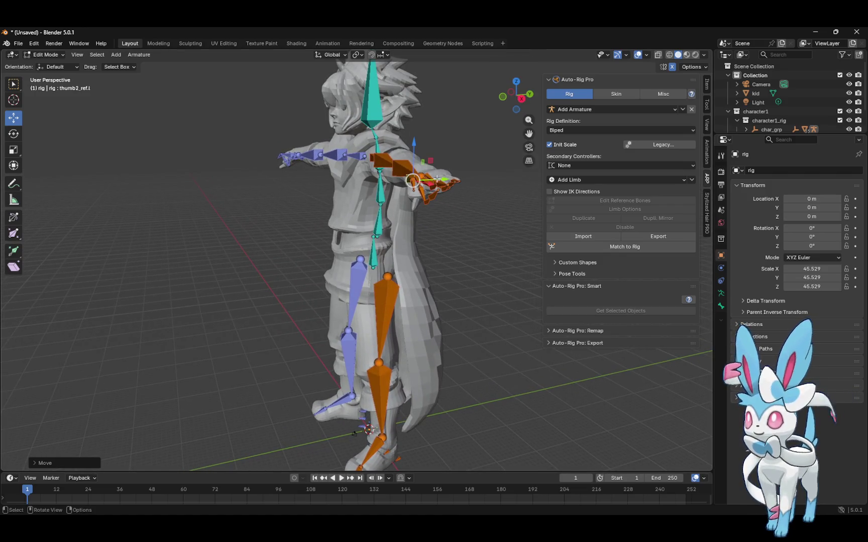
View the left hand from the side and nudge the first pinky bone into place
drag(523, 98, 518, 111)
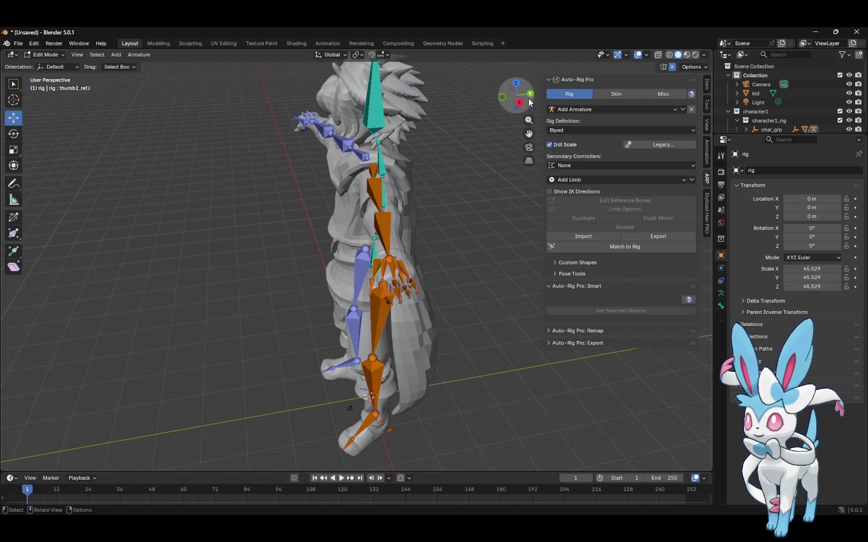
mouse_move(526, 89)
mouse_down()
mouse_move(526, 102)
mouse_move(531, 95)
mouse_up()
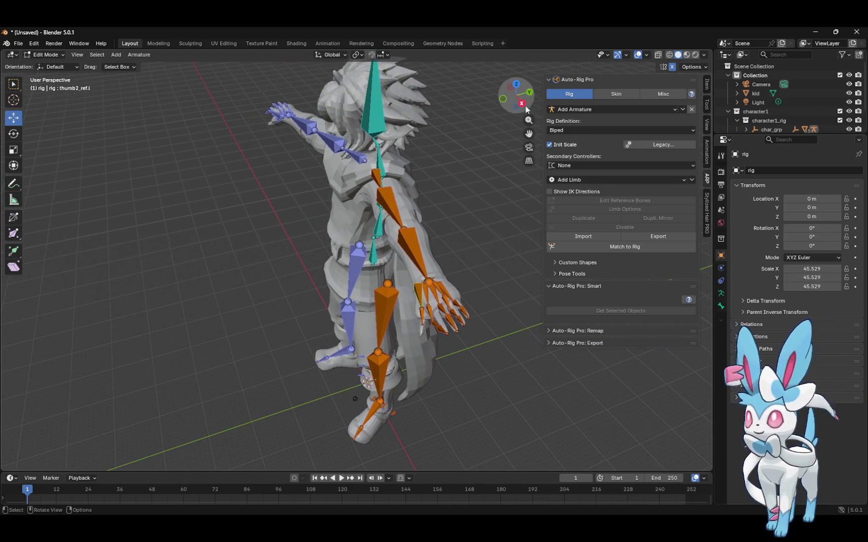
click(453, 299)
mouse_move(458, 279)
mouse_down()
mouse_move(446, 291)
mouse_move(457, 284)
mouse_move(448, 300)
mouse_move(457, 322)
mouse_up()
Refine the left ring, middle and index finger reference bones onto the finger mesh
click(451, 310)
click(441, 303)
click(428, 306)
click(432, 322)
click(446, 322)
mouse_move(517, 99)
mouse_down()
mouse_move(528, 82)
mouse_move(517, 86)
mouse_up()
Move pinky1_ref.l twice along Z, then along X to sit inside the little finger
click(483, 256)
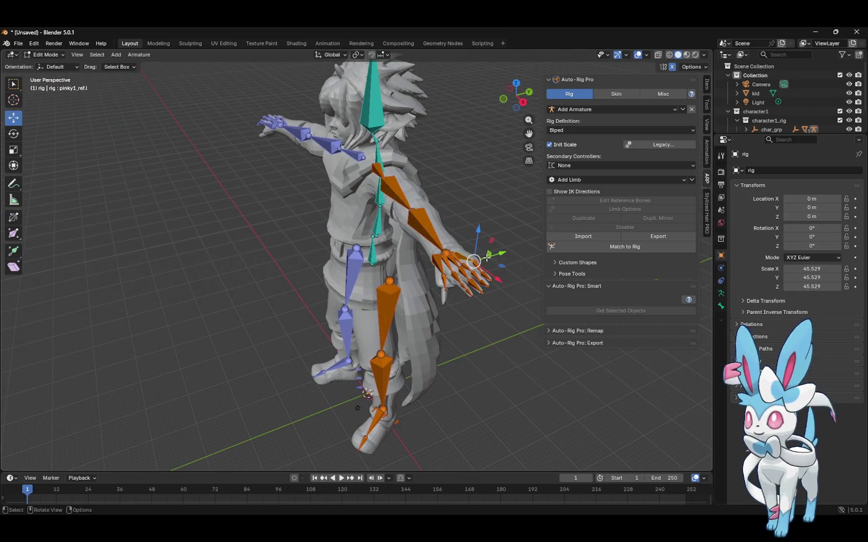
key(g)
key(z)
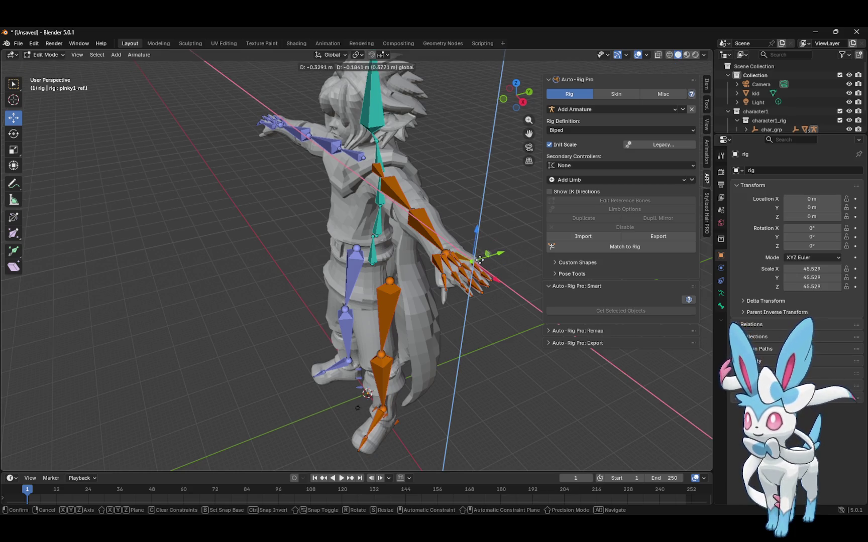
click(476, 258)
key(g)
key(z)
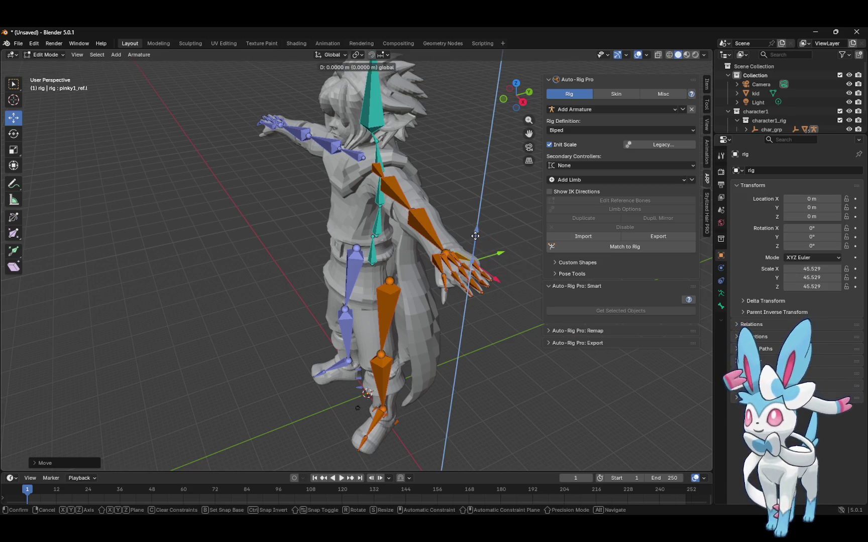
click(475, 237)
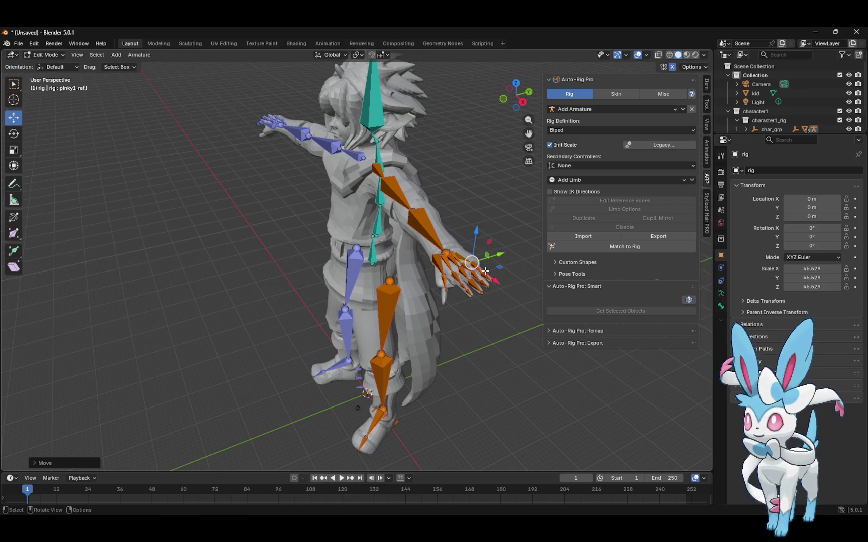
drag(489, 277, 492, 278)
mouse_move(510, 104)
mouse_down()
mouse_move(523, 86)
mouse_move(504, 120)
mouse_up()
click(415, 332)
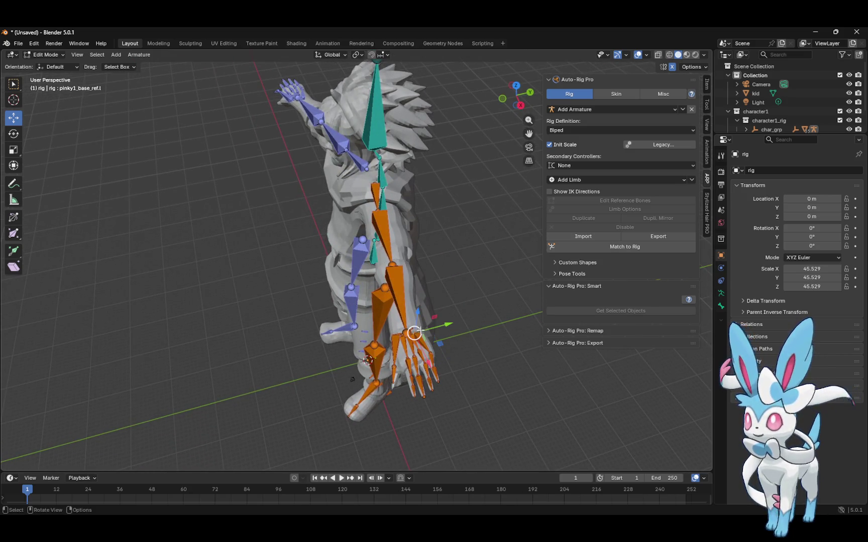
Reposition the left pinky base bone within the hand with several small moves
drag(425, 350, 435, 331)
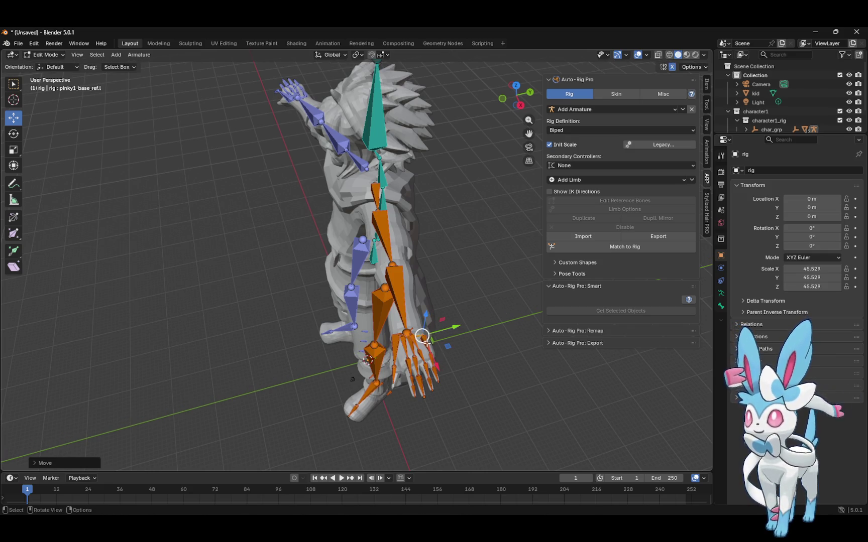
drag(427, 346, 429, 354)
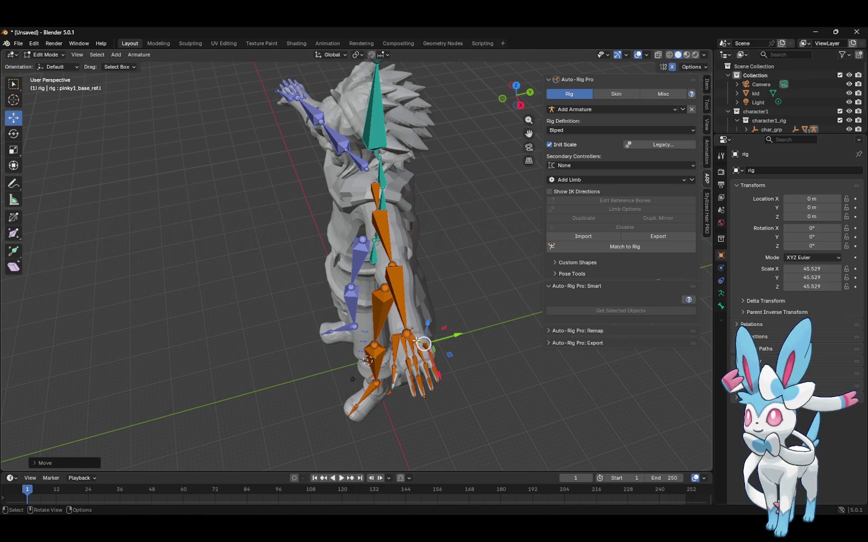
click(415, 342)
click(417, 342)
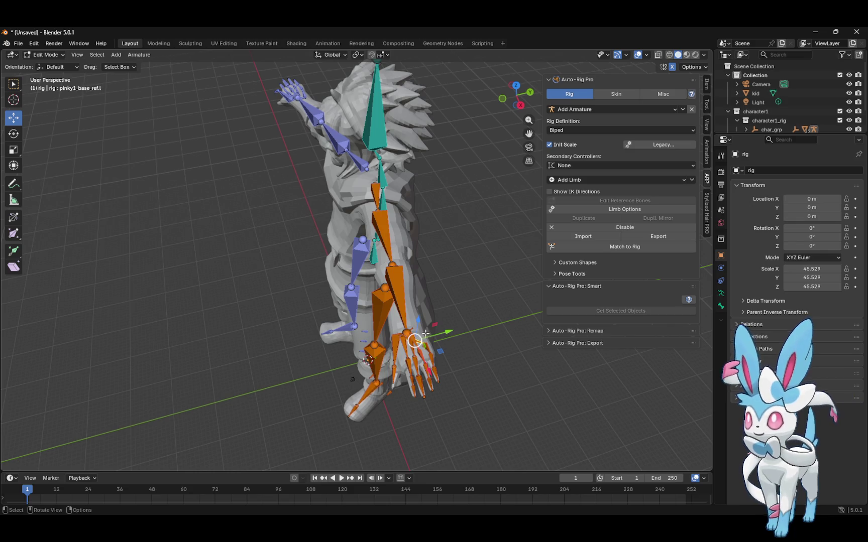
drag(415, 341, 426, 329)
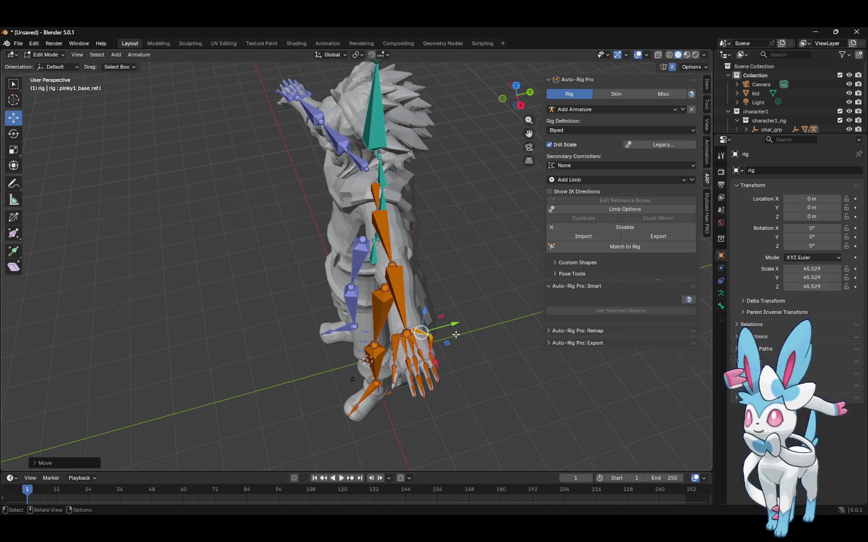
drag(420, 333, 419, 334)
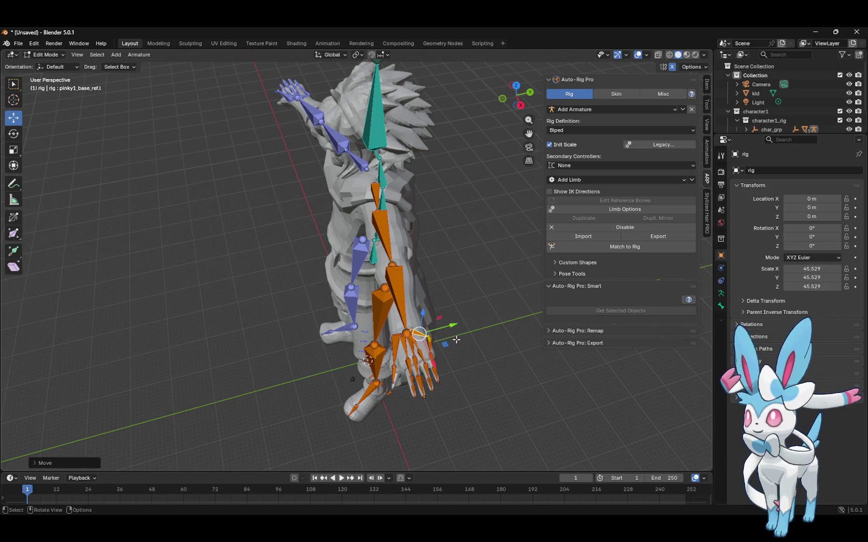
click(456, 340)
Pull the left pinky bone tip down into the little finger and check the pinky bones
click(430, 337)
drag(428, 338, 435, 374)
click(467, 356)
click(430, 353)
click(458, 371)
click(433, 367)
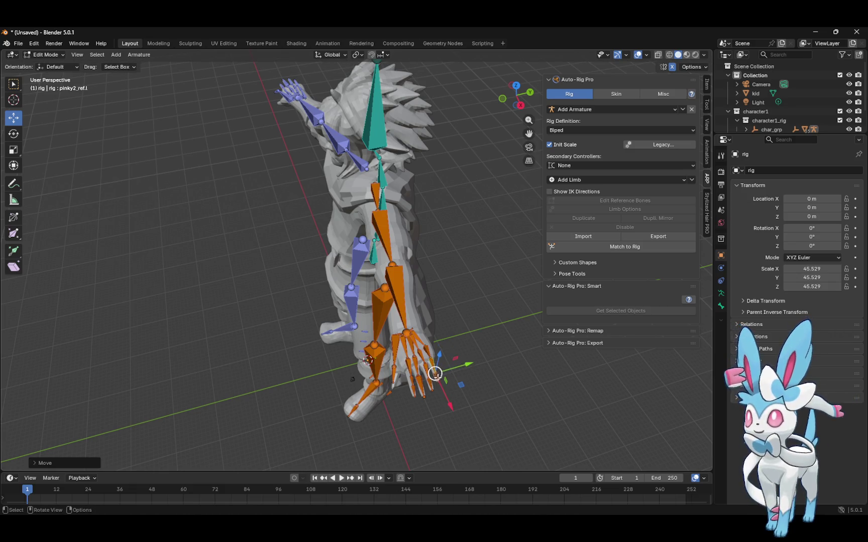
Move the left thumb tip and first thumb bone into the kid's thumb
click(394, 384)
drag(394, 382, 412, 362)
click(394, 367)
click(413, 364)
click(391, 346)
drag(387, 336, 398, 365)
click(397, 353)
click(412, 328)
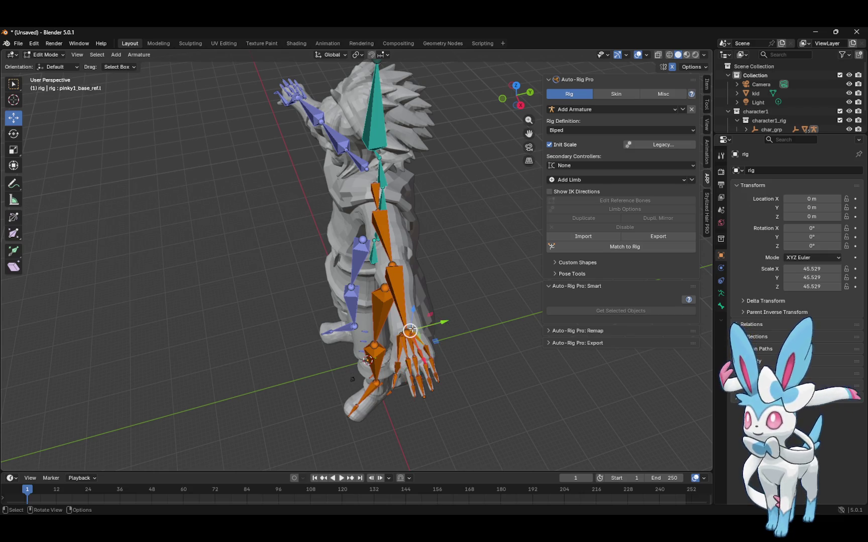
mouse_move(530, 104)
mouse_down()
mouse_move(516, 70)
mouse_move(547, 62)
mouse_move(532, 72)
mouse_up()
click(516, 186)
Raise the first thumb bone, then lower the second and slide it along Y
drag(516, 171, 517, 165)
click(531, 207)
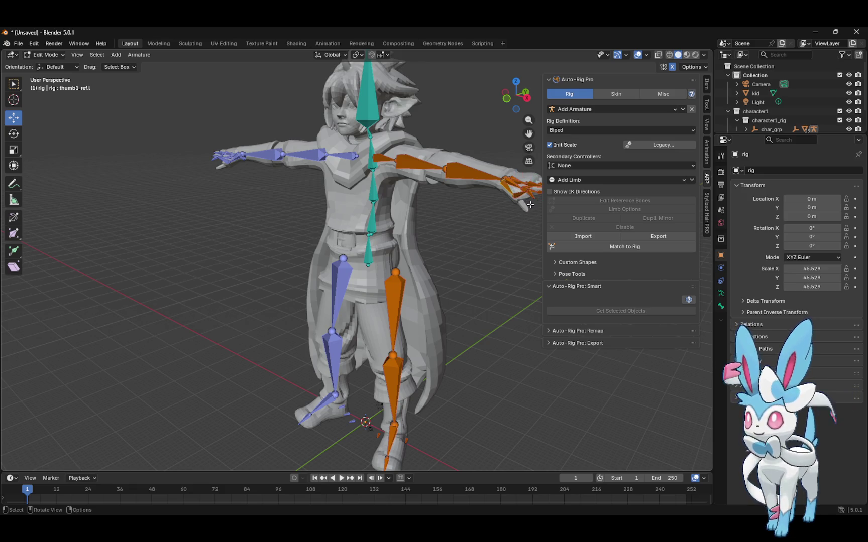
click(527, 190)
click(529, 161)
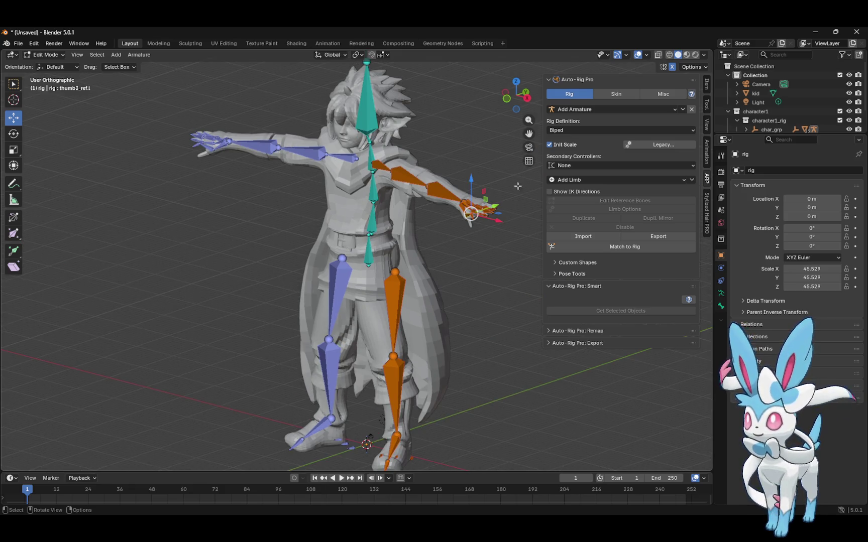
drag(472, 181, 471, 199)
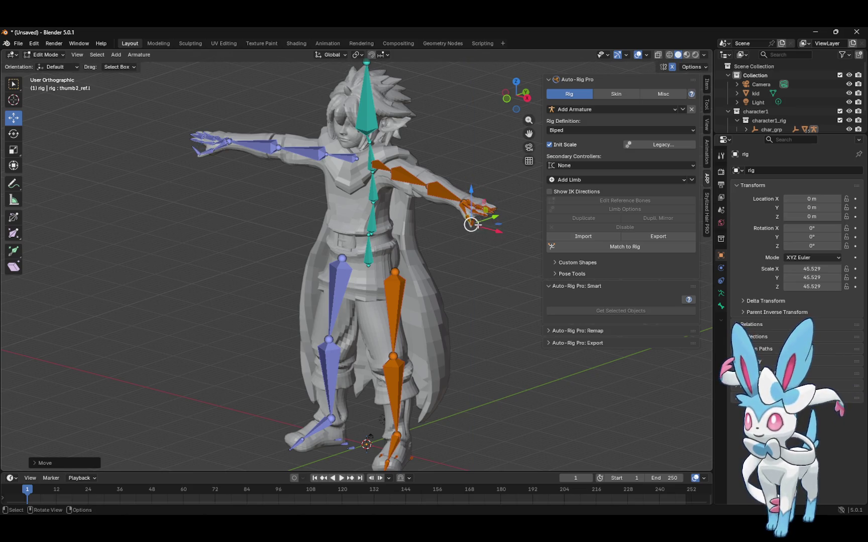
mouse_move(494, 230)
mouse_down()
mouse_move(482, 221)
mouse_move(494, 211)
mouse_up()
key(y)
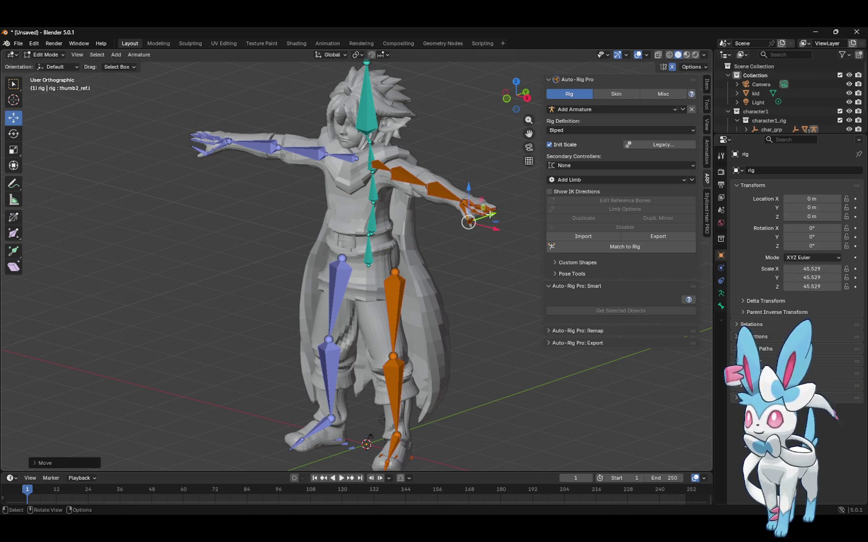
click(497, 184)
Reposition the thumb tip and second thumb bones, checking from a side view
click(473, 220)
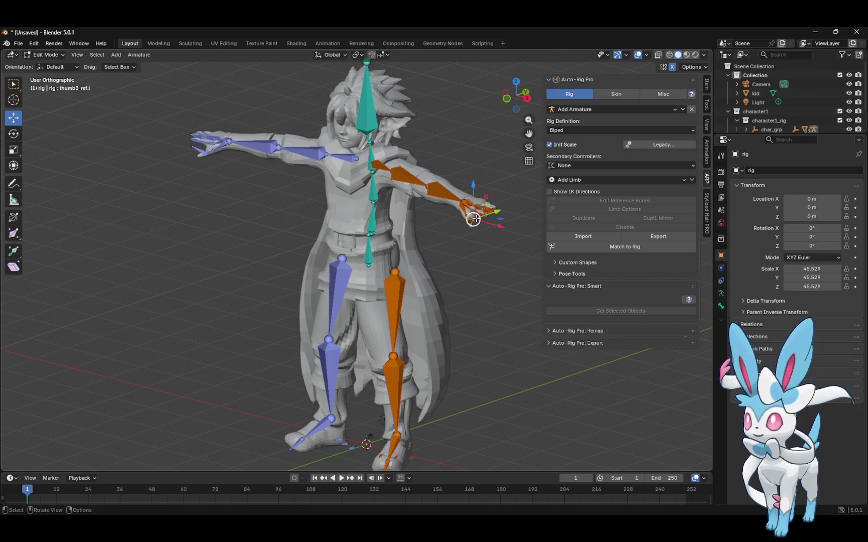
mouse_move(473, 218)
mouse_down()
mouse_move(491, 234)
mouse_move(481, 225)
mouse_move(494, 220)
mouse_up()
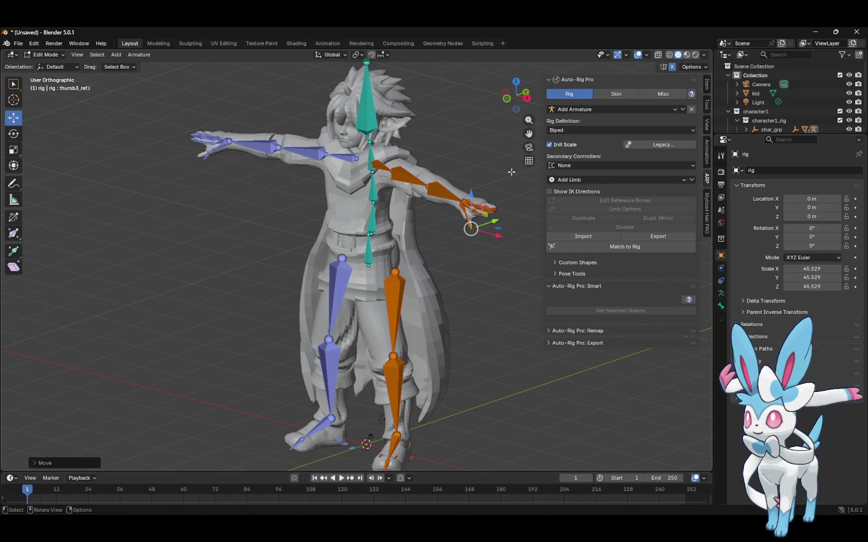
mouse_move(520, 86)
mouse_down()
mouse_move(511, 46)
mouse_move(452, 34)
mouse_move(427, 39)
mouse_up()
mouse_move(237, 113)
mouse_down()
mouse_move(232, 101)
mouse_move(254, 104)
mouse_up()
click(252, 120)
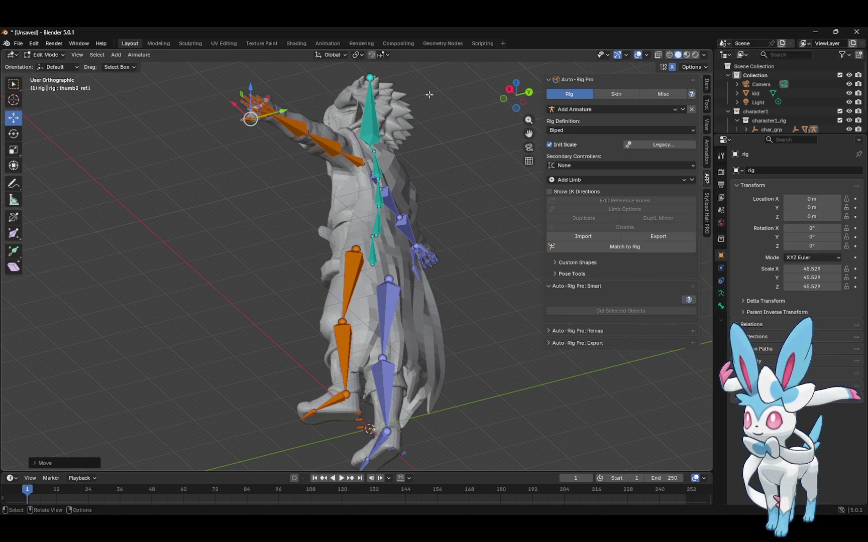
drag(525, 83, 541, 122)
click(287, 171)
mouse_move(288, 171)
mouse_down()
mouse_move(311, 186)
mouse_move(305, 185)
mouse_up()
click(311, 179)
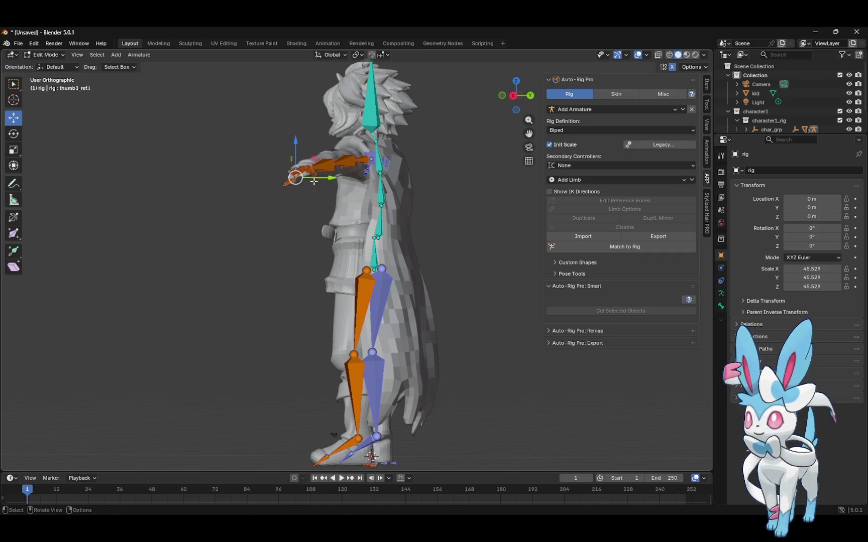
Slide the left and right thumb tip reference bones into the mesh thumbs
mouse_move(519, 92)
mouse_down()
mouse_move(561, 116)
mouse_move(590, 95)
mouse_up()
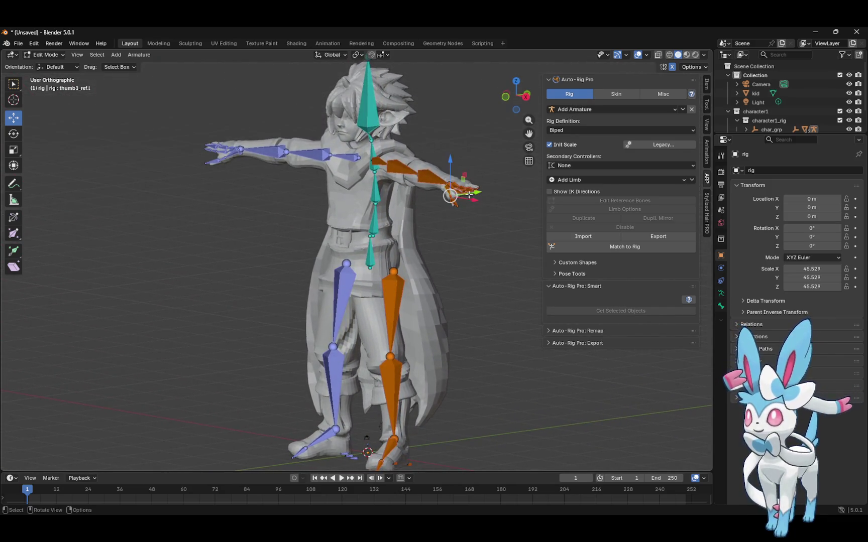
click(458, 200)
drag(467, 204, 466, 203)
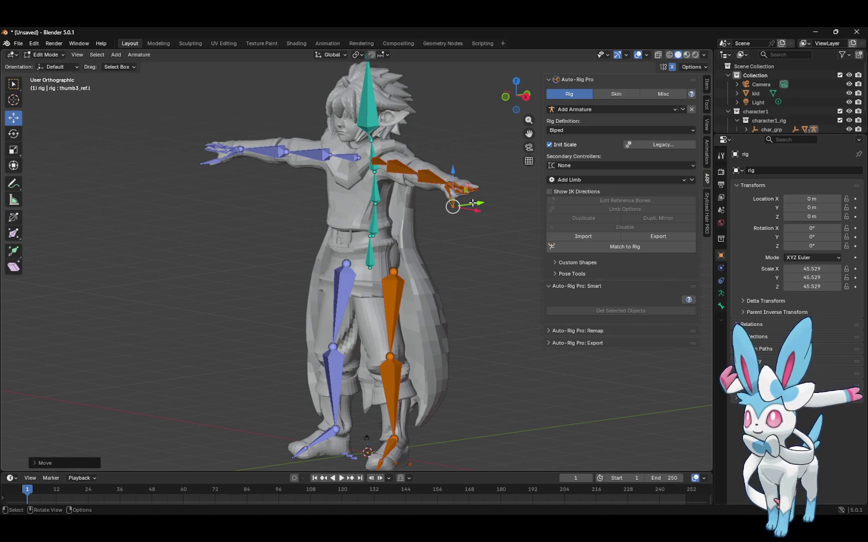
click(460, 229)
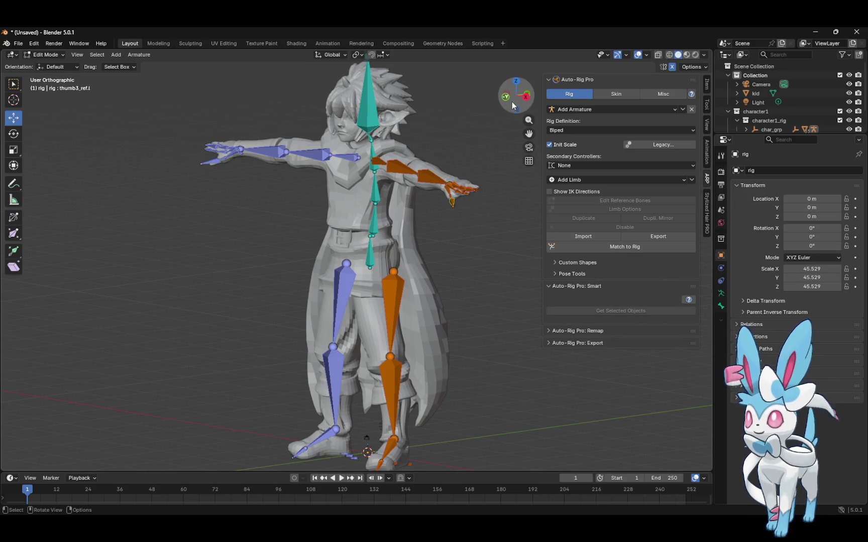
click(200, 167)
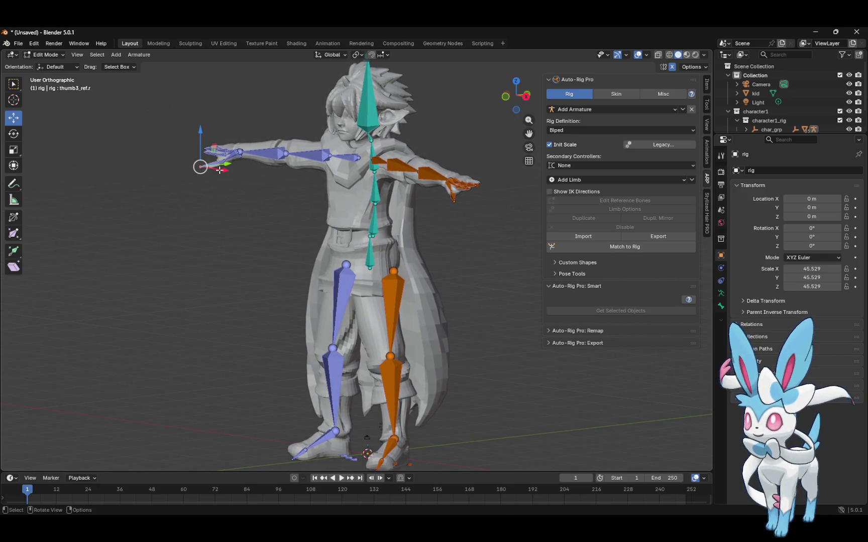
drag(202, 166, 216, 170)
click(228, 193)
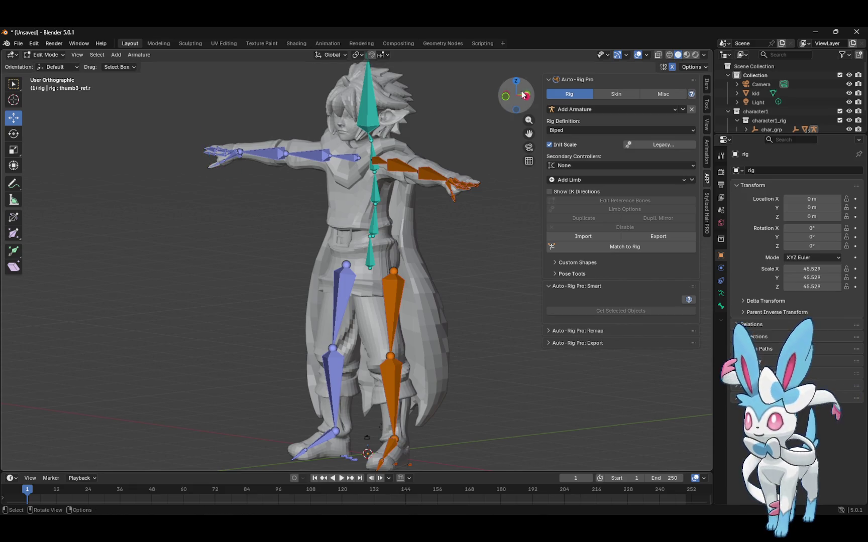
mouse_move(509, 90)
mouse_down()
mouse_move(595, 94)
mouse_move(627, 82)
mouse_move(651, 55)
mouse_move(630, 37)
mouse_move(539, 57)
mouse_up()
click(253, 109)
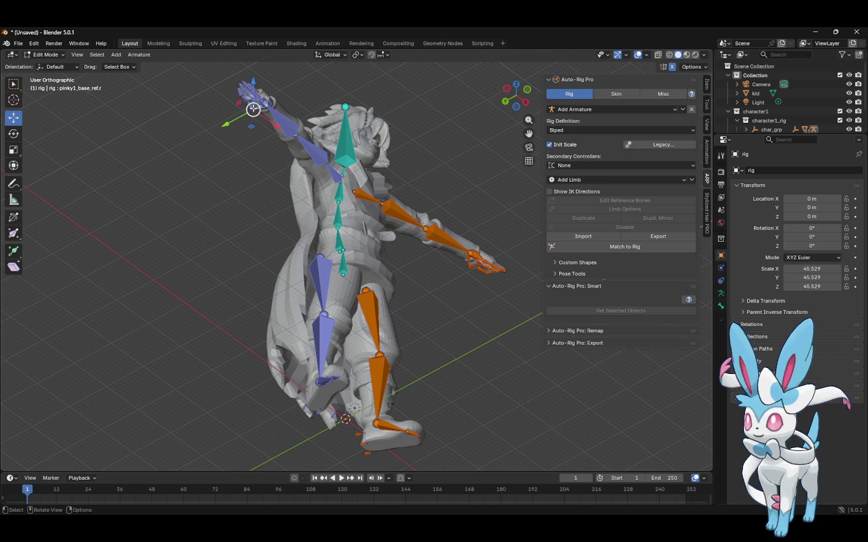
Slide the right pinky base bone and the left middle finger bone into the hands
mouse_move(227, 123)
mouse_down()
mouse_move(270, 114)
mouse_move(263, 109)
mouse_move(276, 101)
mouse_up()
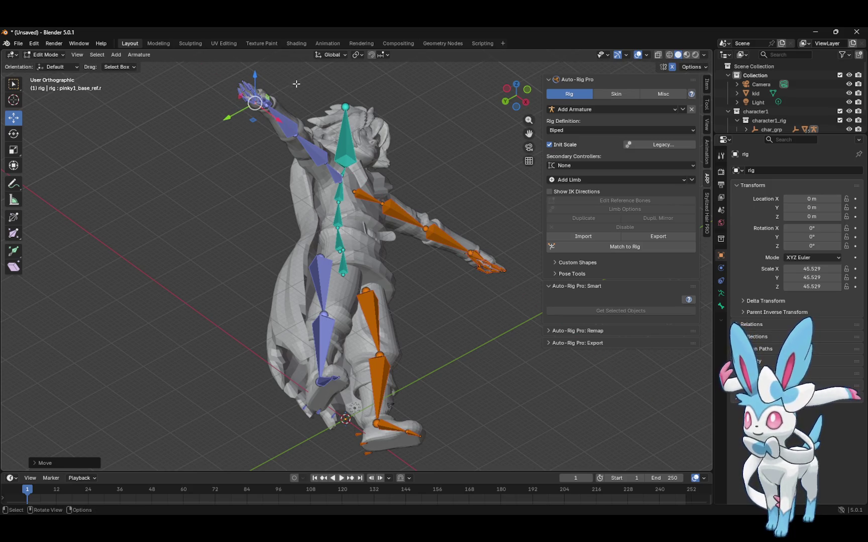
mouse_move(521, 79)
mouse_down()
mouse_move(467, 146)
mouse_move(389, 171)
mouse_move(375, 185)
mouse_move(380, 199)
mouse_up()
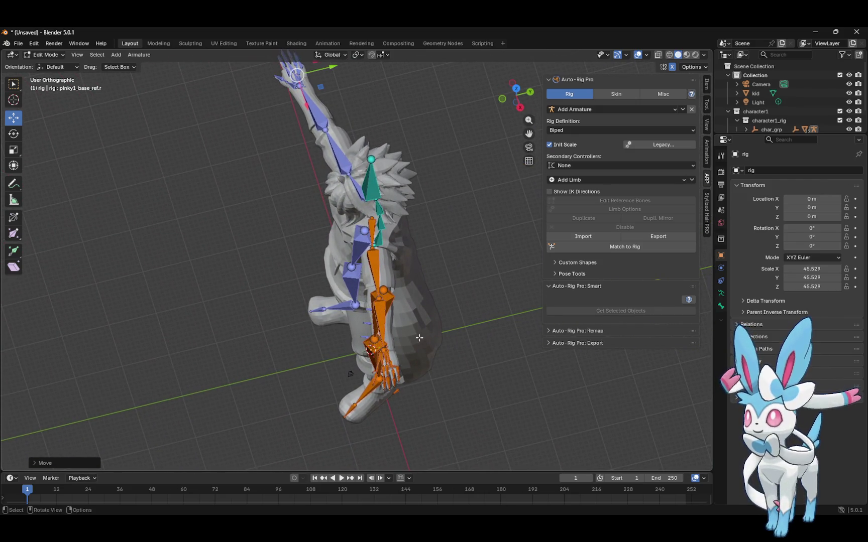
click(389, 366)
drag(405, 362, 410, 358)
click(430, 372)
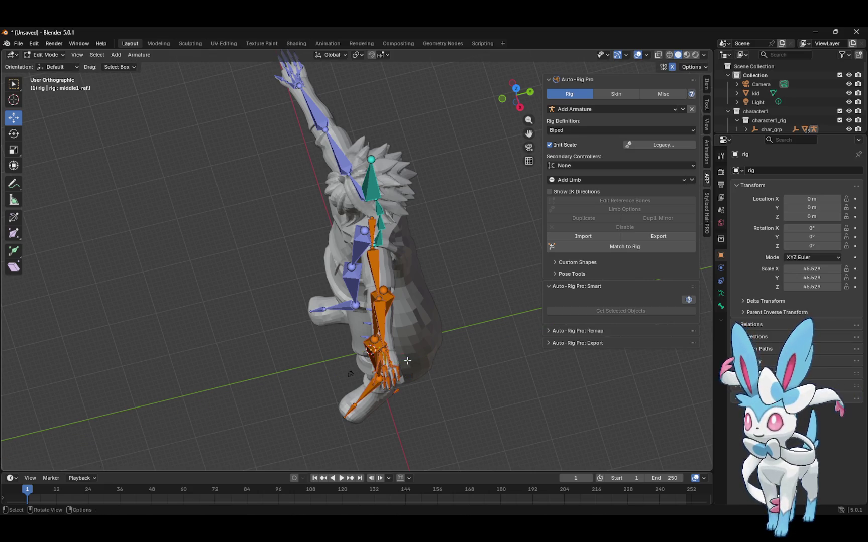
Nudge pinky1_base_ref.l, then move pinky1_ref.l along X and Y into the finger
click(389, 367)
drag(404, 362, 411, 355)
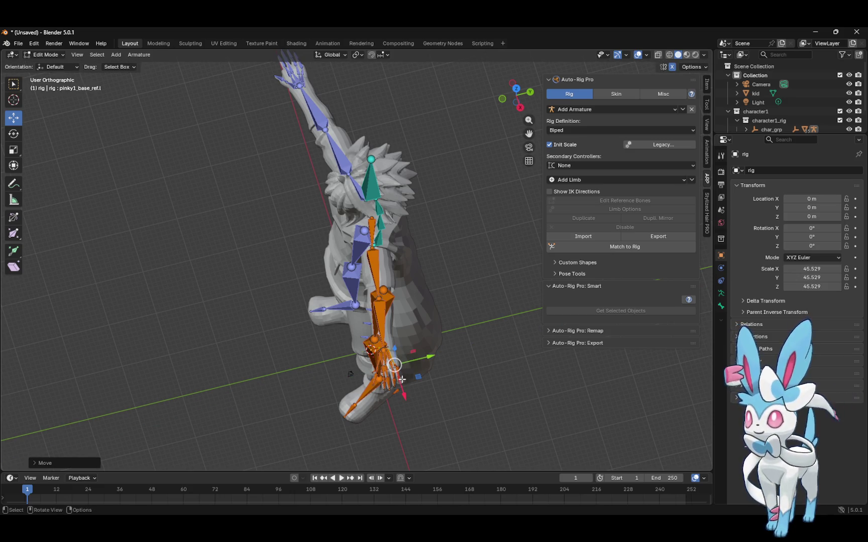
key(g)
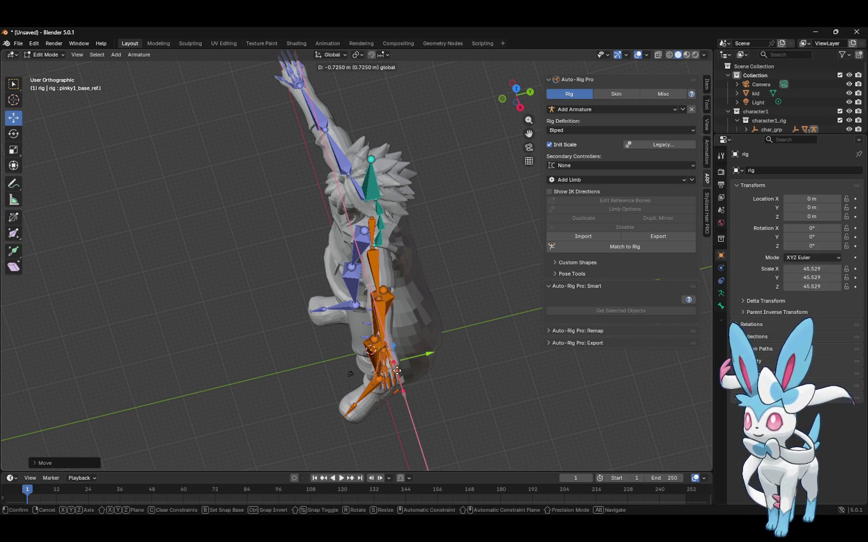
key(Escape)
click(423, 373)
click(397, 367)
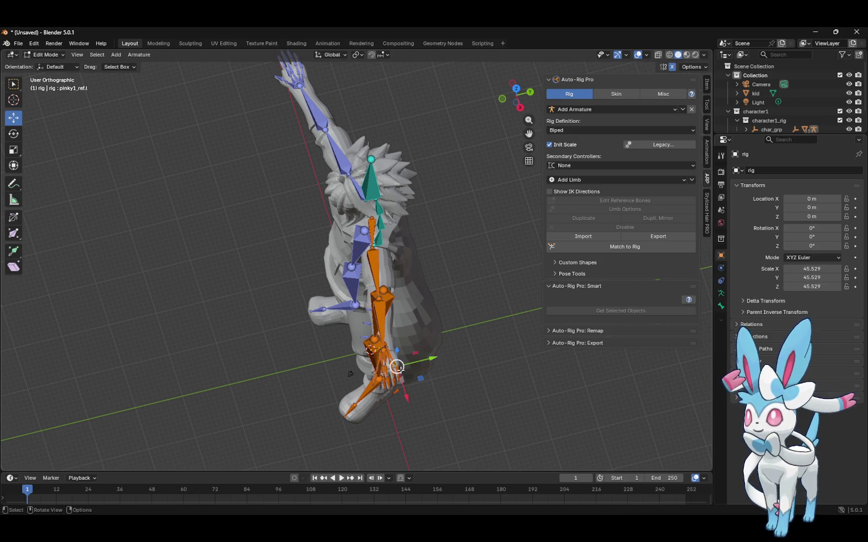
key(g)
key(x)
click(412, 369)
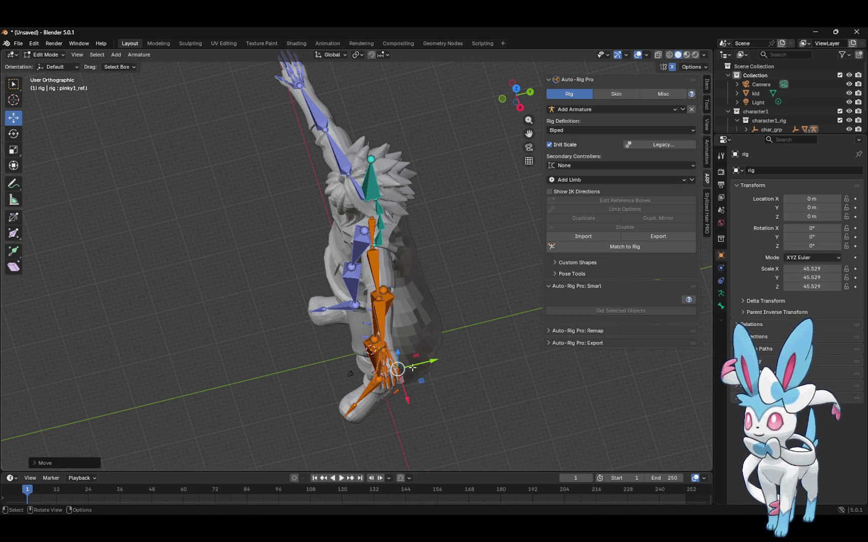
key(g)
key(y)
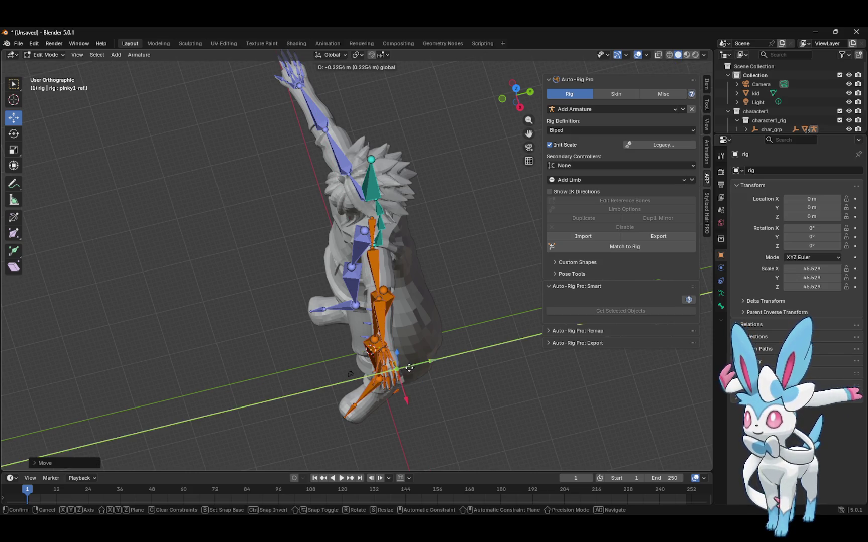
click(409, 368)
From a front view, raise the left pinky base bone slightly
mouse_move(523, 97)
mouse_down()
mouse_move(525, 83)
mouse_move(481, 36)
mouse_move(405, 33)
mouse_up()
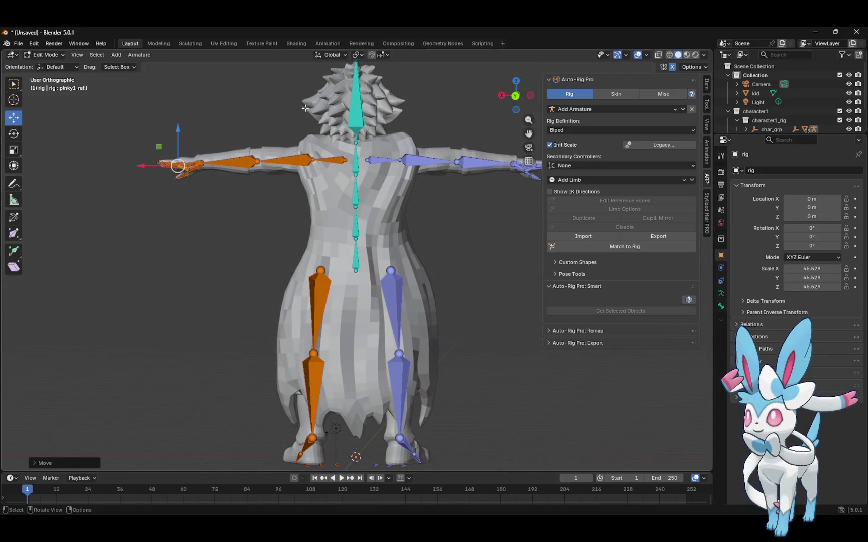
click(188, 169)
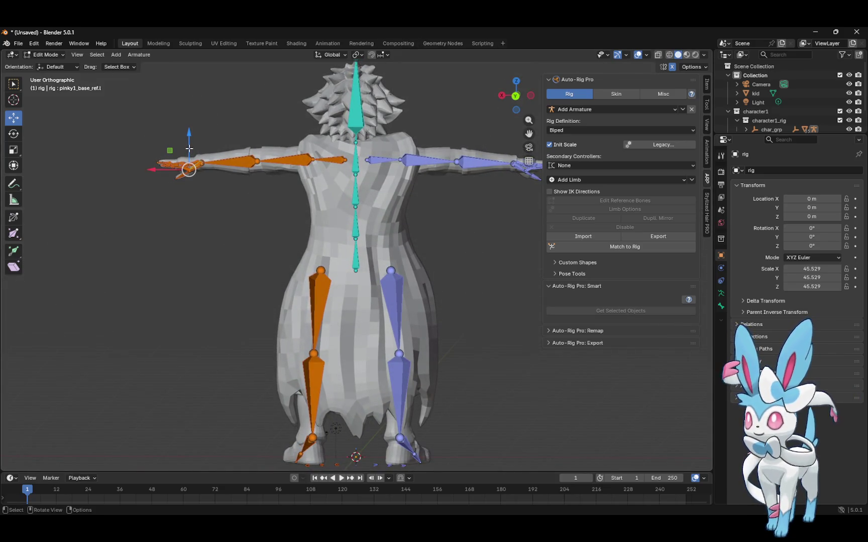
drag(188, 145, 188, 139)
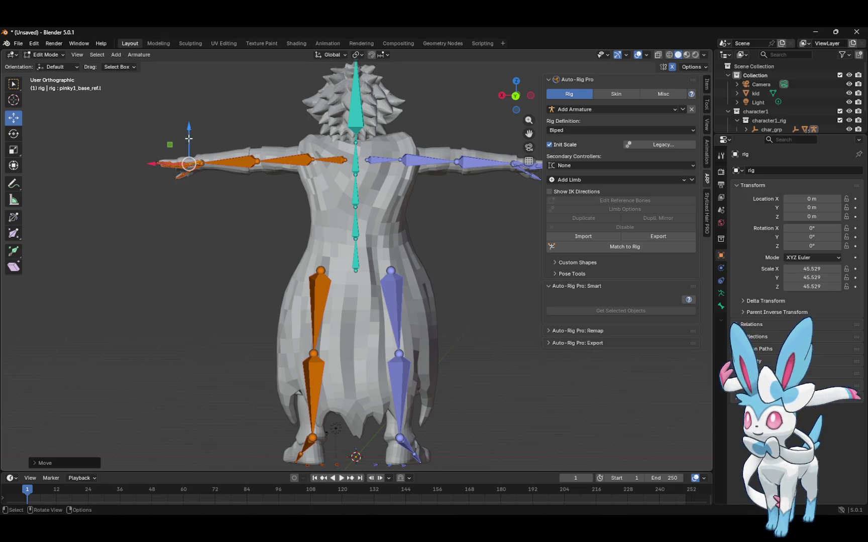
mouse_move(516, 95)
mouse_down()
mouse_move(556, 88)
mouse_move(629, 100)
mouse_move(641, 130)
mouse_move(643, 109)
mouse_move(578, 27)
mouse_move(487, 166)
mouse_up()
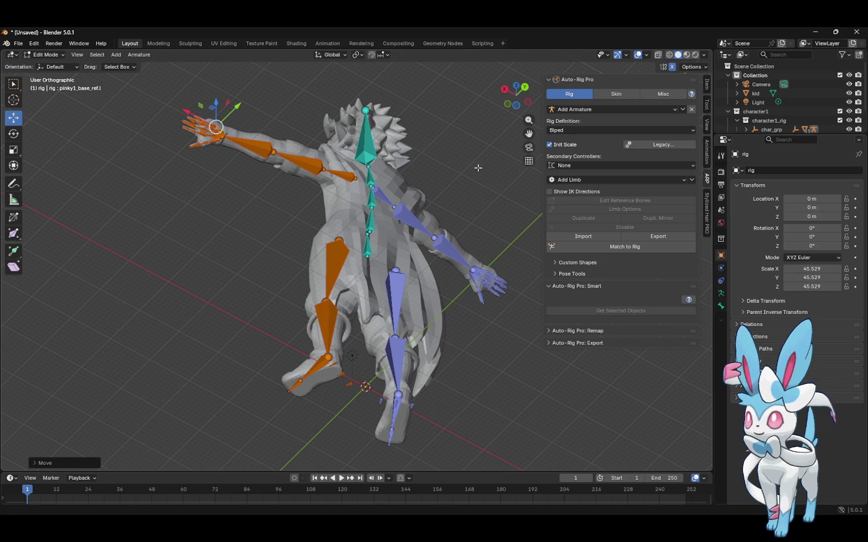
Match to Rig, set skinning to Voxelized Type 2 at resolution 12, and return to Object Mode
click(632, 247)
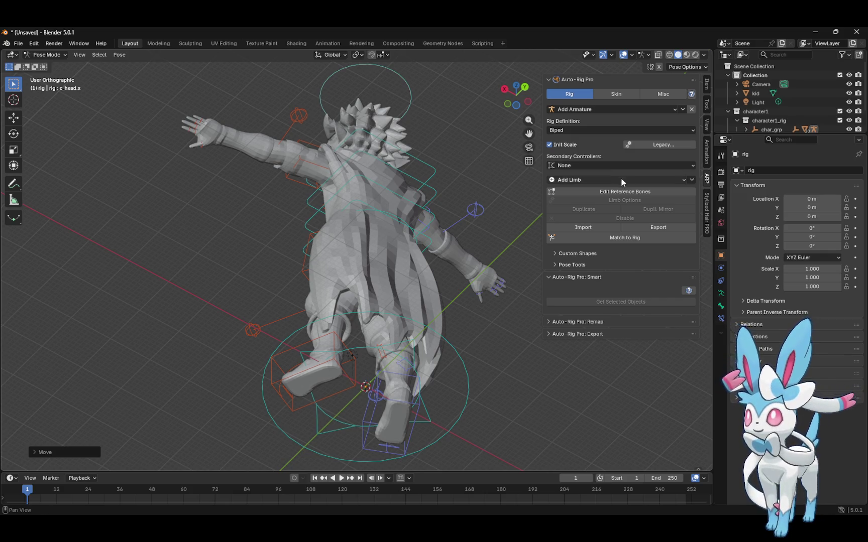
click(619, 95)
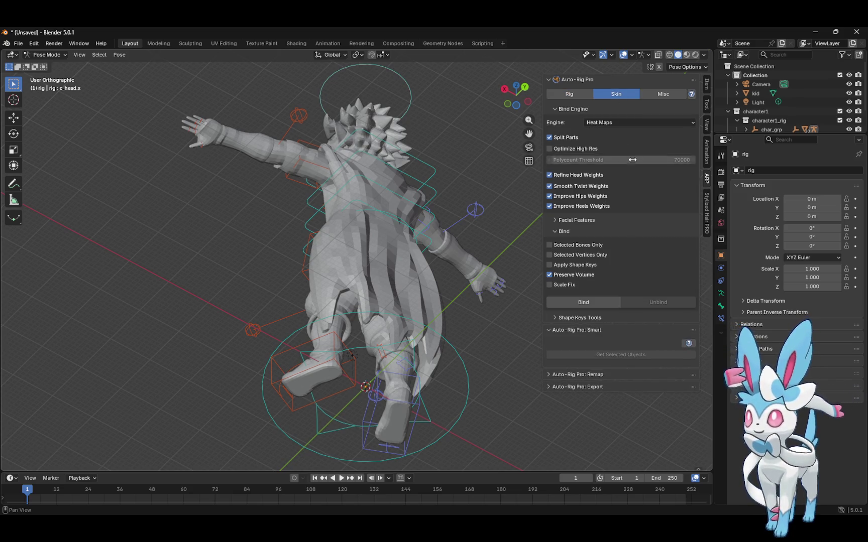
click(624, 122)
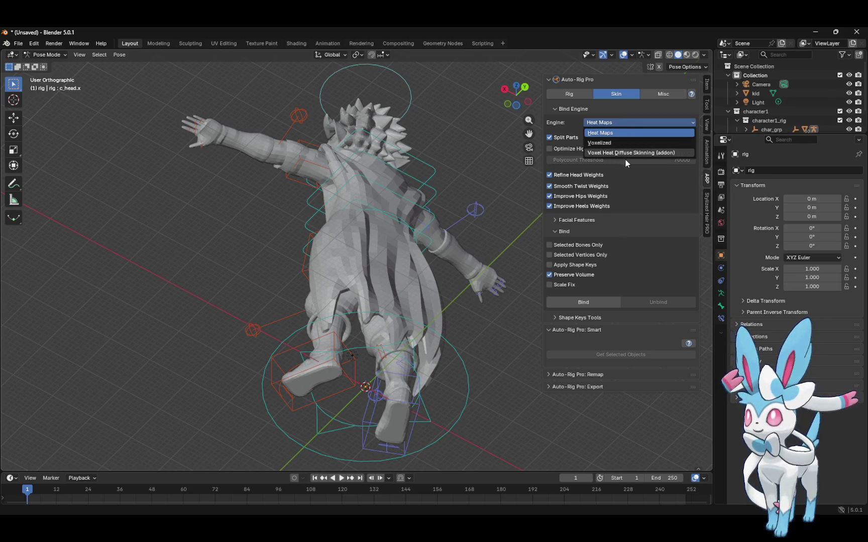
click(618, 143)
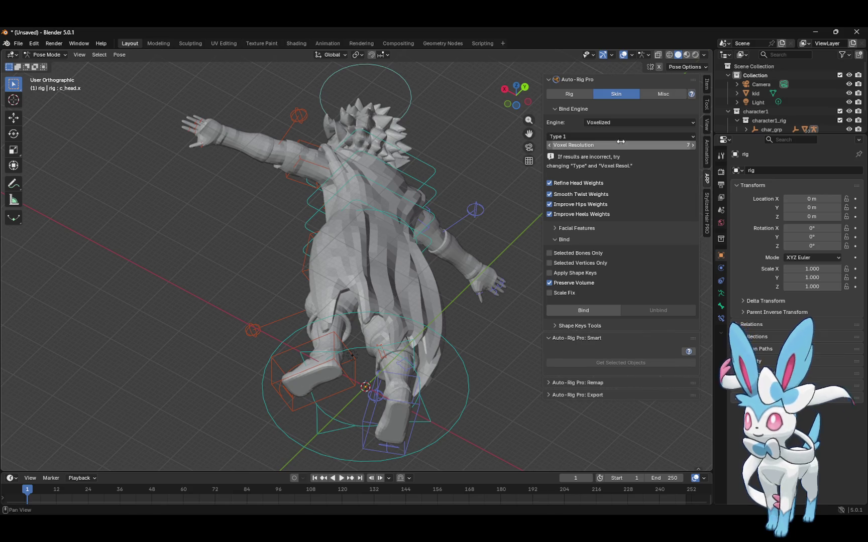
click(588, 137)
click(579, 168)
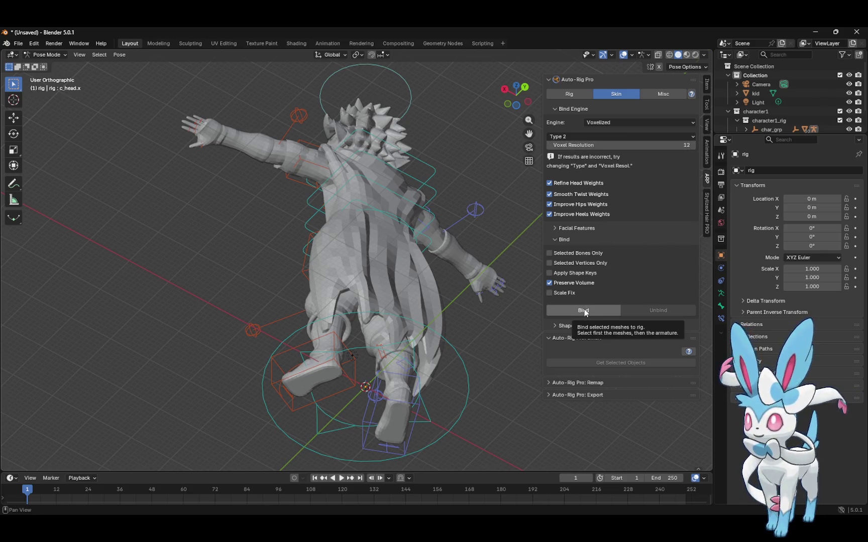
click(46, 54)
click(67, 63)
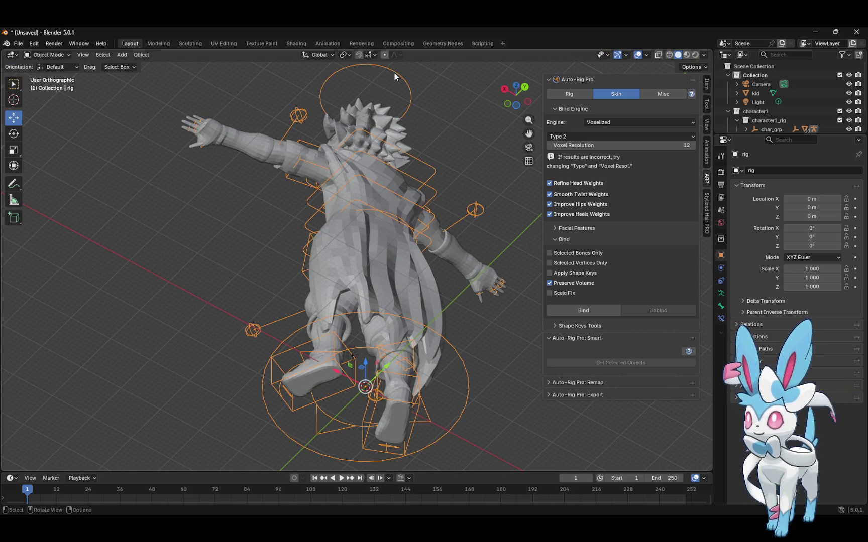
Bind the kid mesh to the rig, then rotate a shoulder bone to test deformation
click(378, 112)
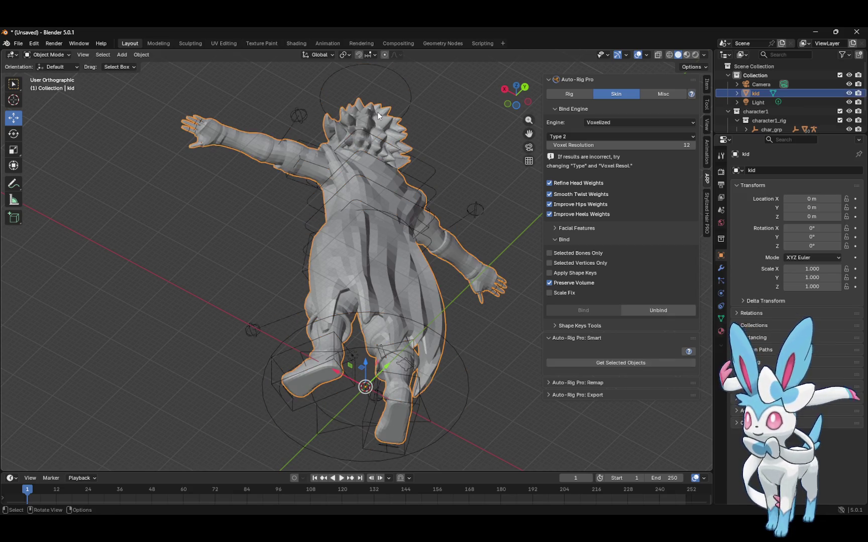
shift+click(405, 73)
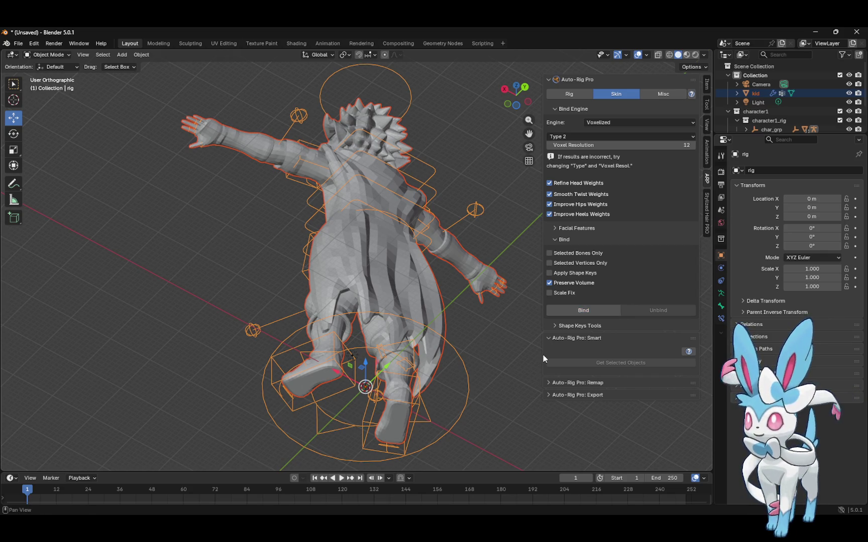
mouse_move(430, 167)
mouse_down()
mouse_move(440, 147)
mouse_move(435, 134)
mouse_move(431, 151)
mouse_move(408, 156)
mouse_up()
click(441, 127)
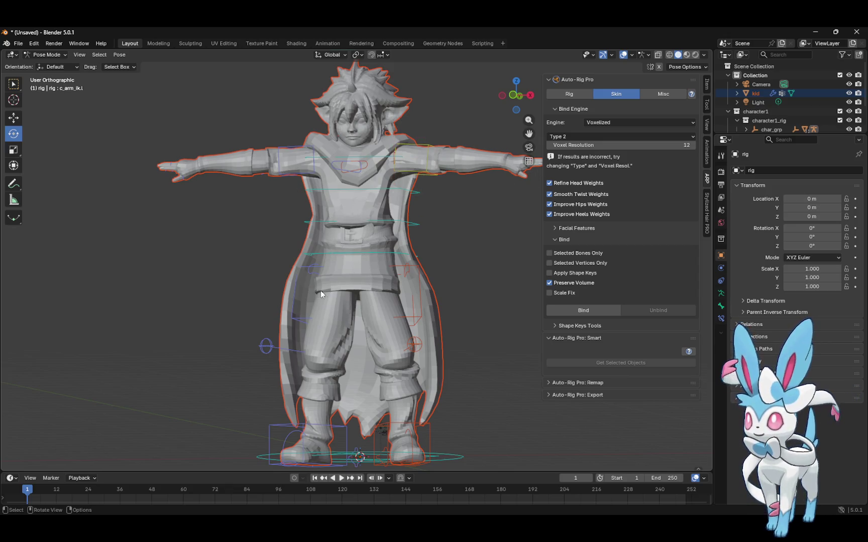
Lift c_foot_ik.r with the Move tool to bend the right leg, then select c_spine_01.x
click(305, 428)
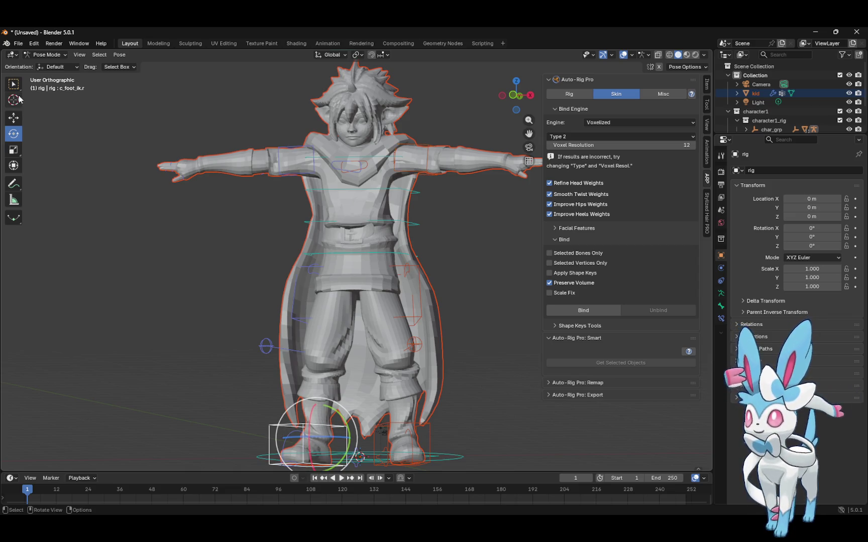
click(15, 119)
drag(350, 440, 337, 440)
drag(303, 401, 301, 374)
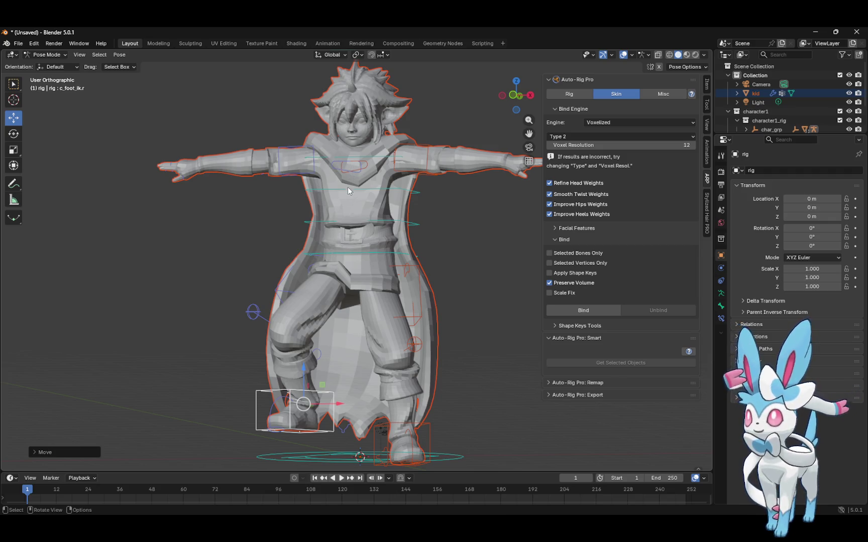
click(344, 224)
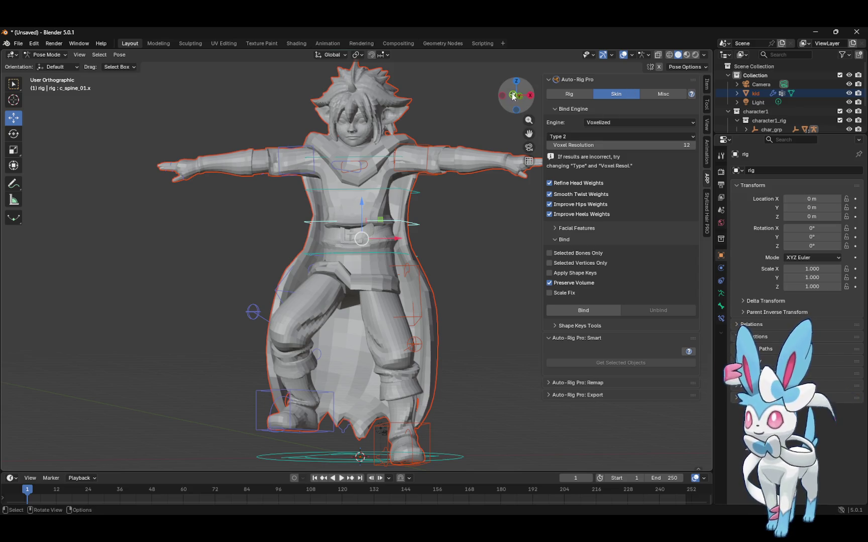
mouse_move(529, 90)
mouse_down()
mouse_move(425, 92)
mouse_move(417, 145)
mouse_up()
Shift the spine bone slightly along Y, then rotate it to bend the upper body
key(g)
key(y)
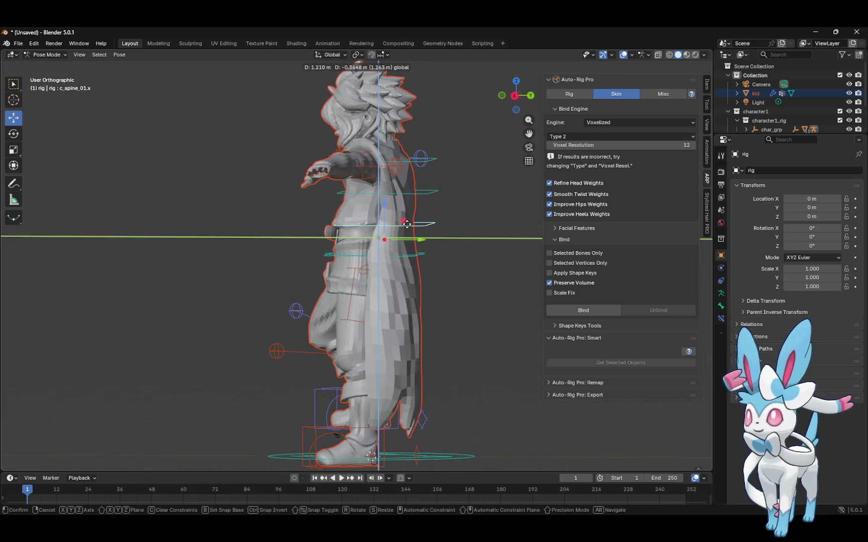
click(417, 211)
click(18, 134)
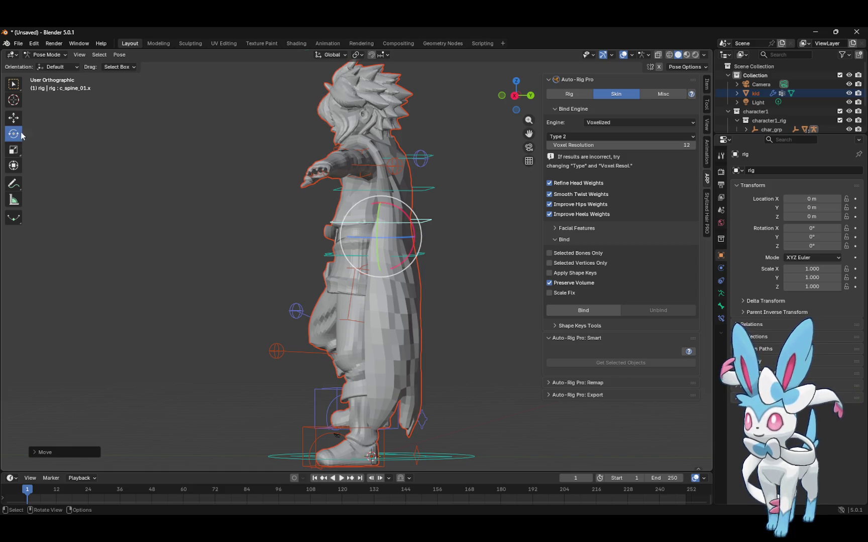
drag(414, 214, 367, 191)
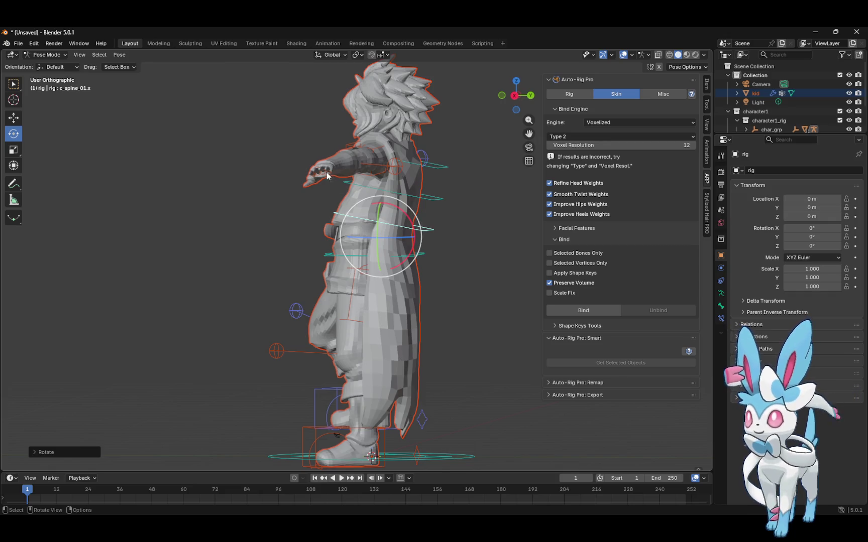
Rotate the left arm IK control around Z after cancelling a twist-bone rotation
click(373, 177)
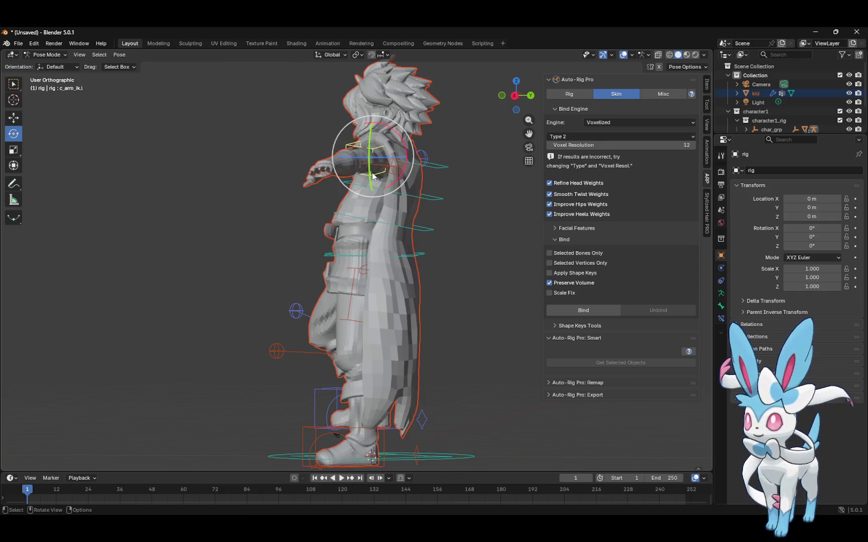
click(16, 119)
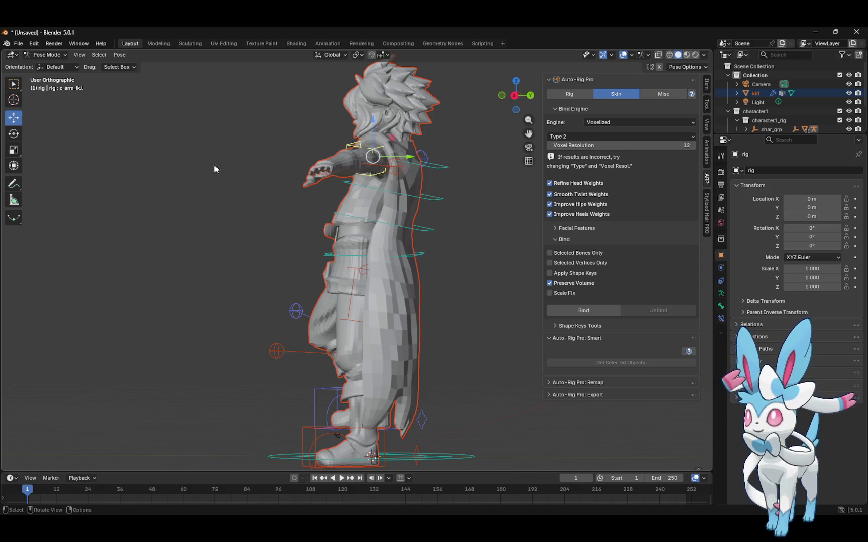
click(382, 167)
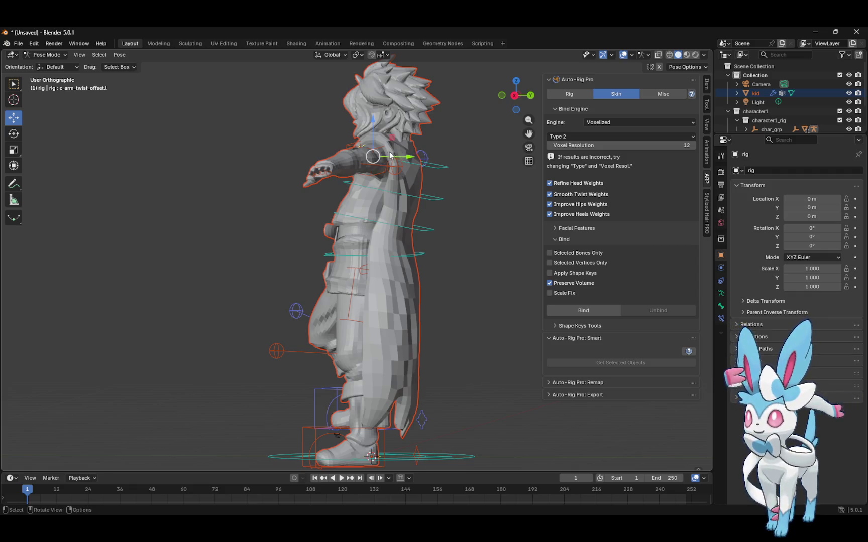
key(r)
key(y)
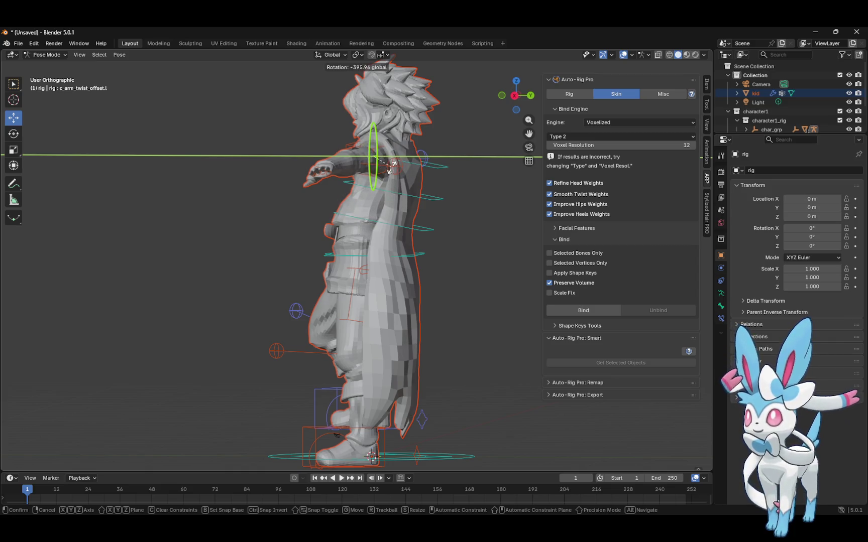
right_click(385, 157)
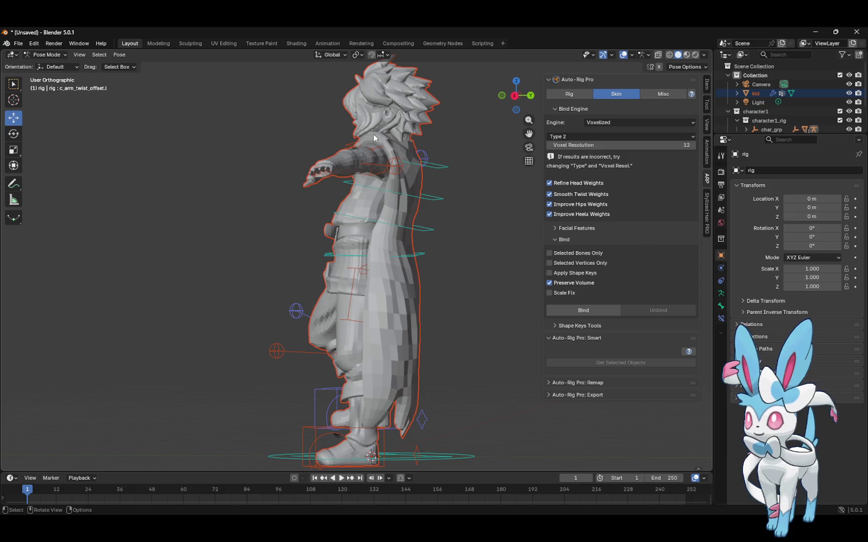
click(376, 147)
key(r)
key(z)
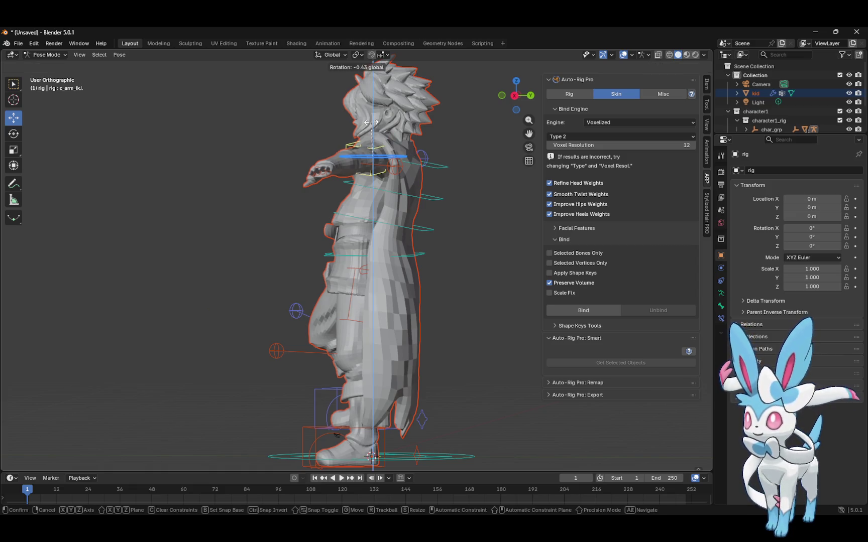
Move the left arm pole lower on the body and shift the left ring finger bone vertically
click(371, 108)
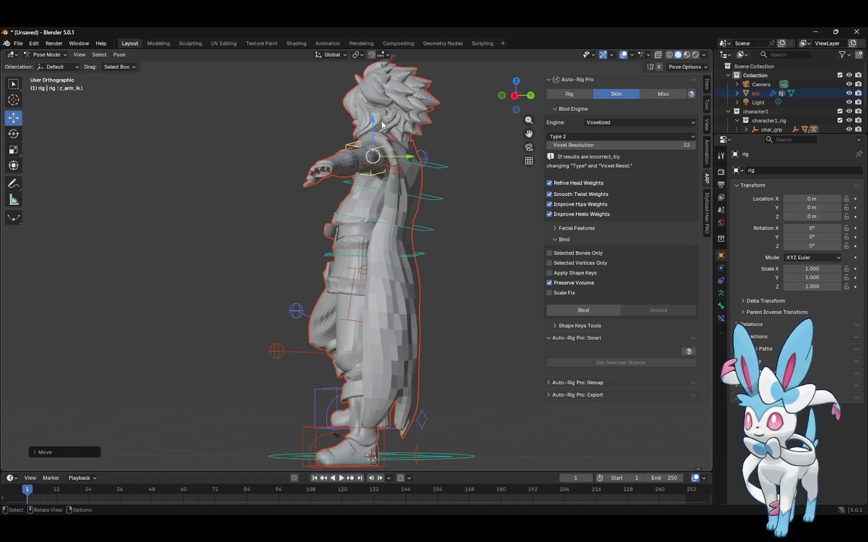
click(395, 167)
key(g)
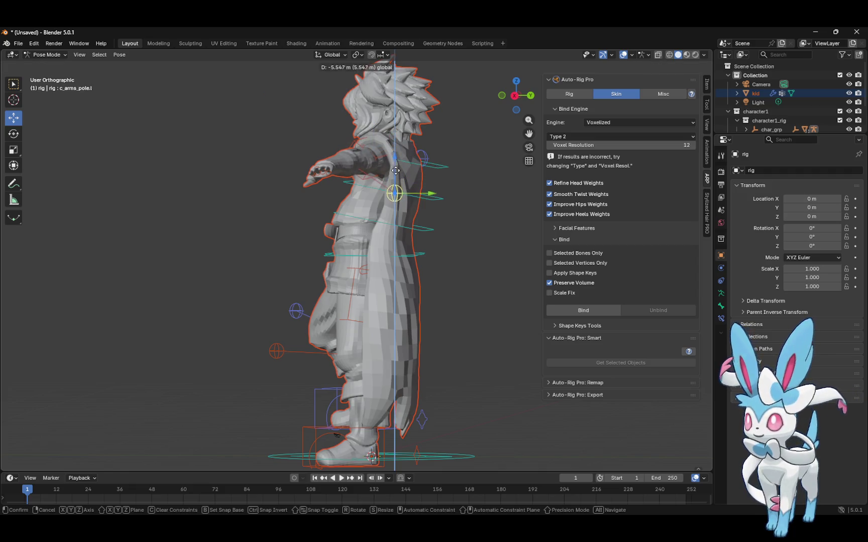
click(396, 176)
click(323, 175)
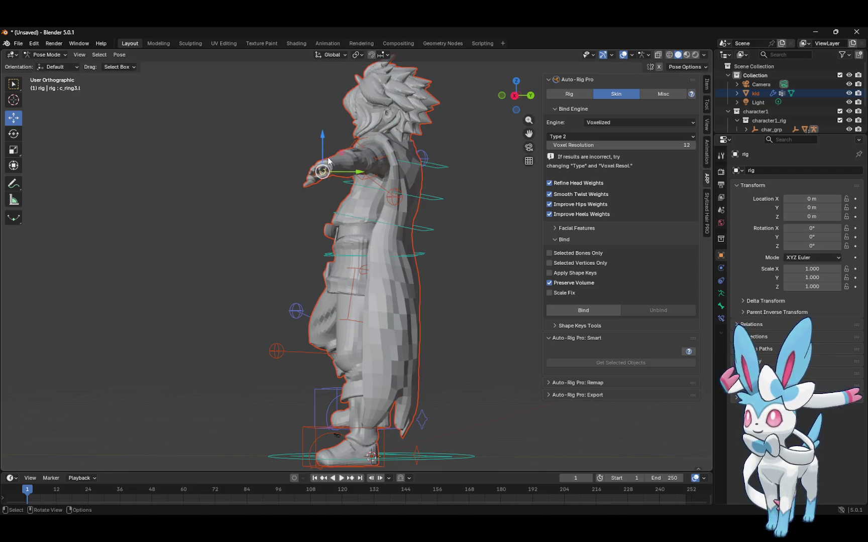
mouse_move(323, 147)
mouse_down()
mouse_move(322, 135)
mouse_move(323, 147)
mouse_up()
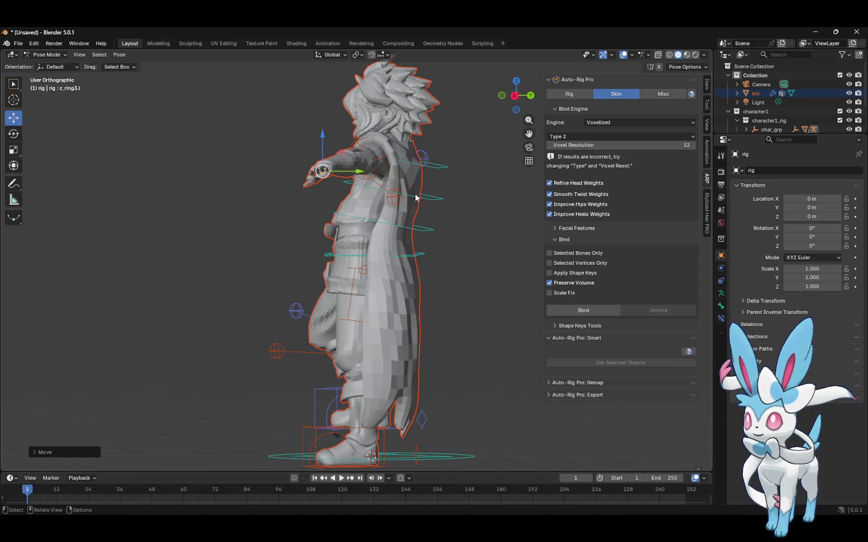
click(468, 189)
Slide the left foot IK forward along Y and turn the left foot about 66 degrees
click(437, 173)
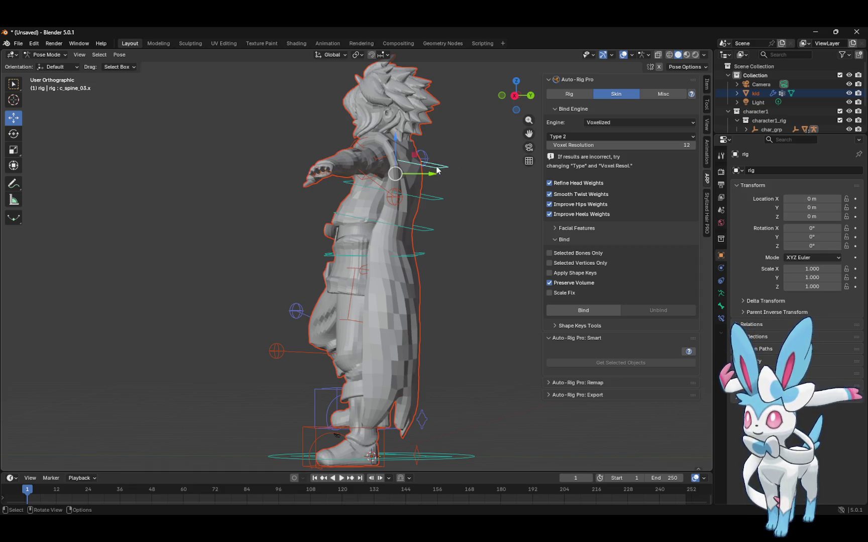
click(385, 441)
mouse_move(395, 442)
mouse_down()
mouse_move(435, 428)
mouse_move(409, 420)
mouse_move(386, 397)
mouse_move(388, 417)
mouse_move(413, 436)
mouse_move(320, 442)
mouse_move(360, 441)
mouse_up()
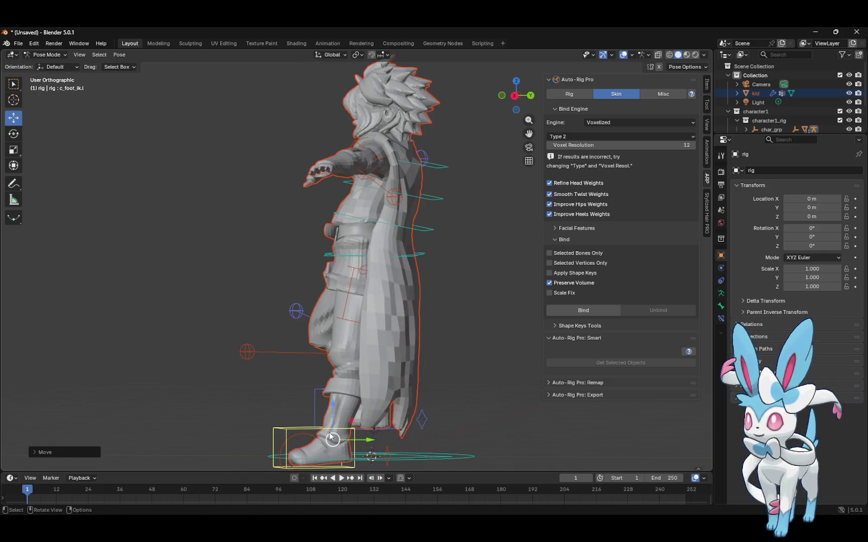
click(299, 434)
click(13, 134)
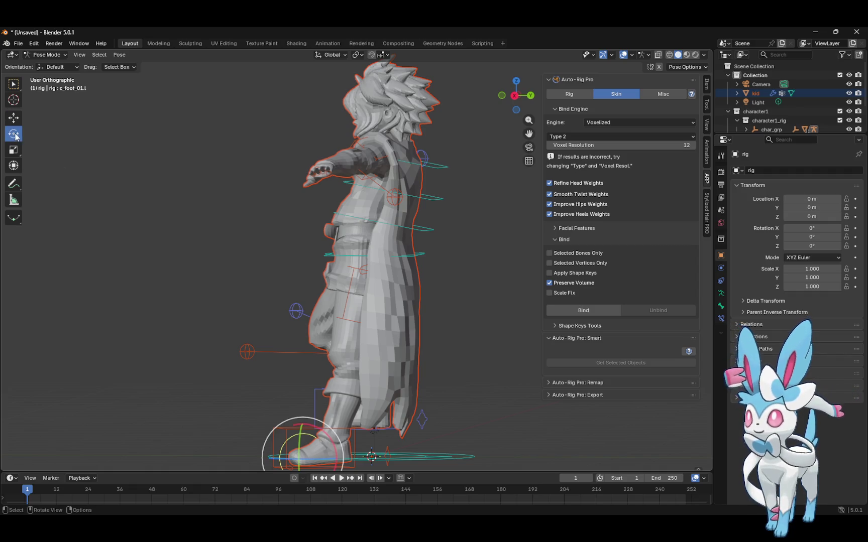
mouse_move(311, 427)
mouse_down()
mouse_move(363, 450)
mouse_move(342, 442)
mouse_move(334, 395)
mouse_up()
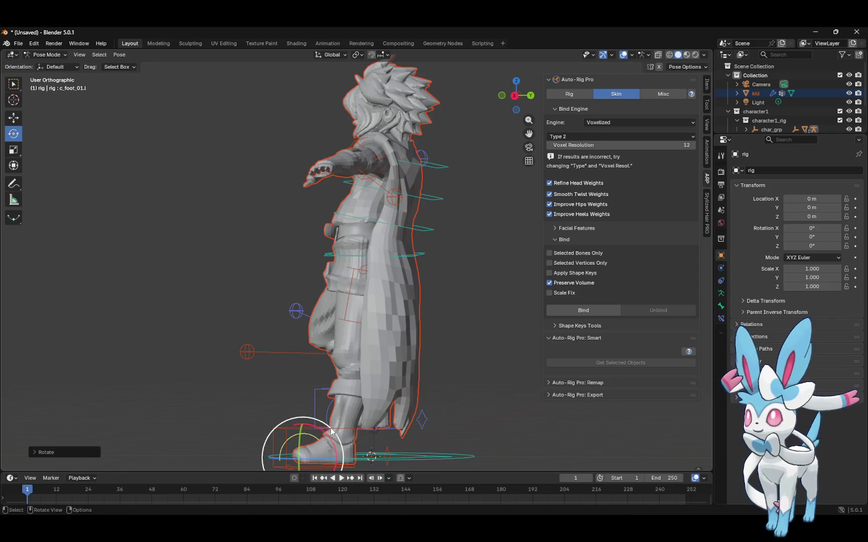
click(19, 118)
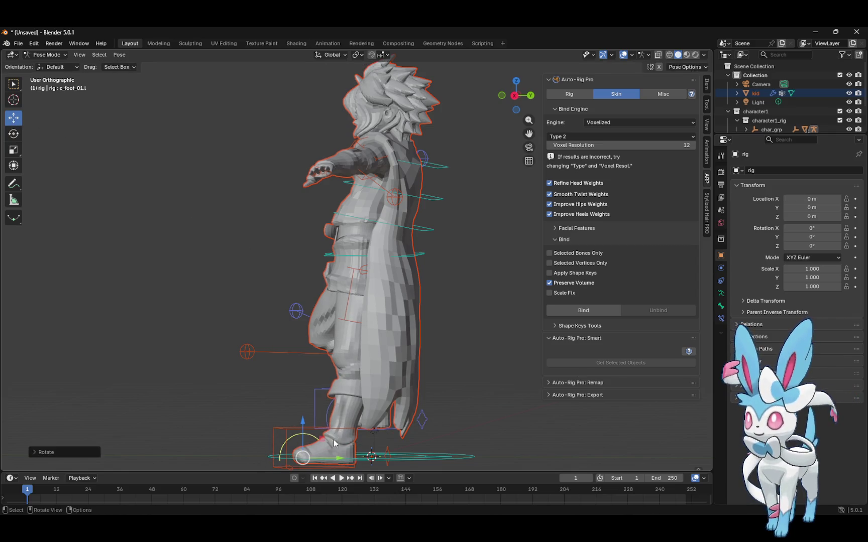
drag(334, 452, 329, 448)
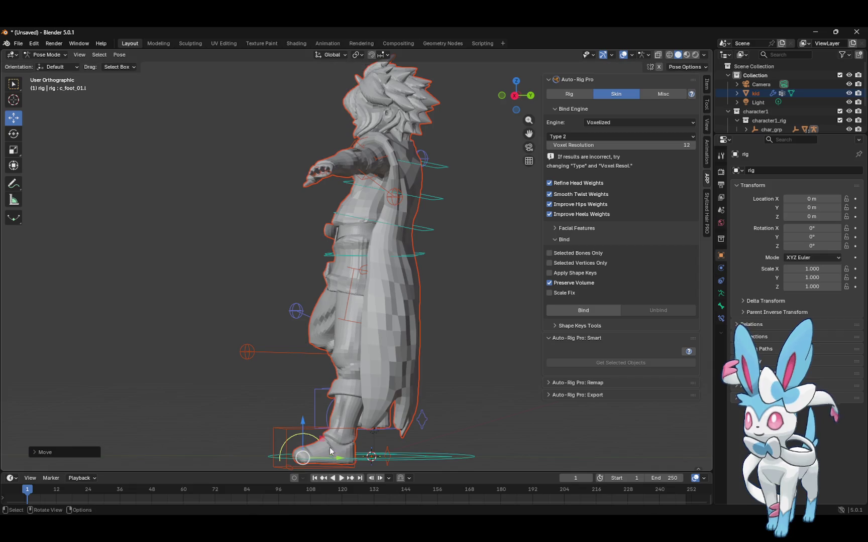
Move the root control to lower the hips into a crouch, and push the left arm pole backward
click(348, 258)
drag(409, 272, 446, 275)
mouse_move(409, 242)
mouse_down()
mouse_move(405, 260)
mouse_move(400, 249)
mouse_up()
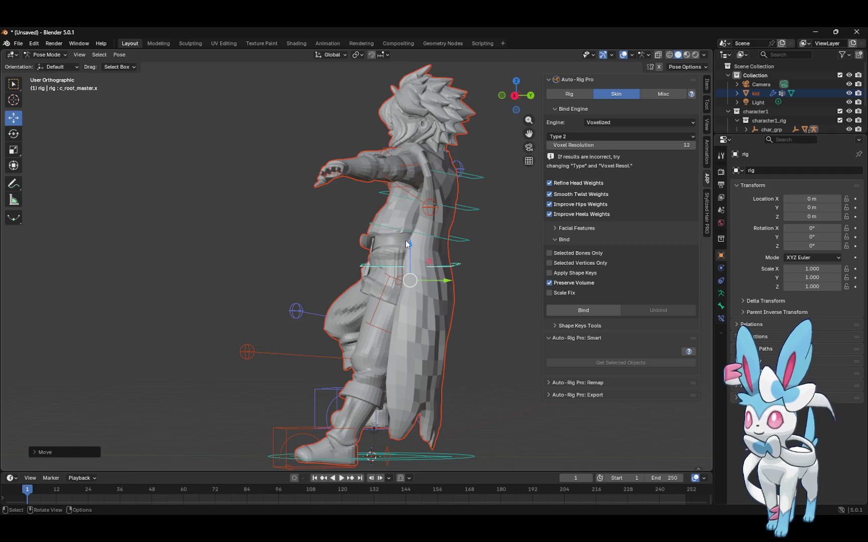
click(433, 208)
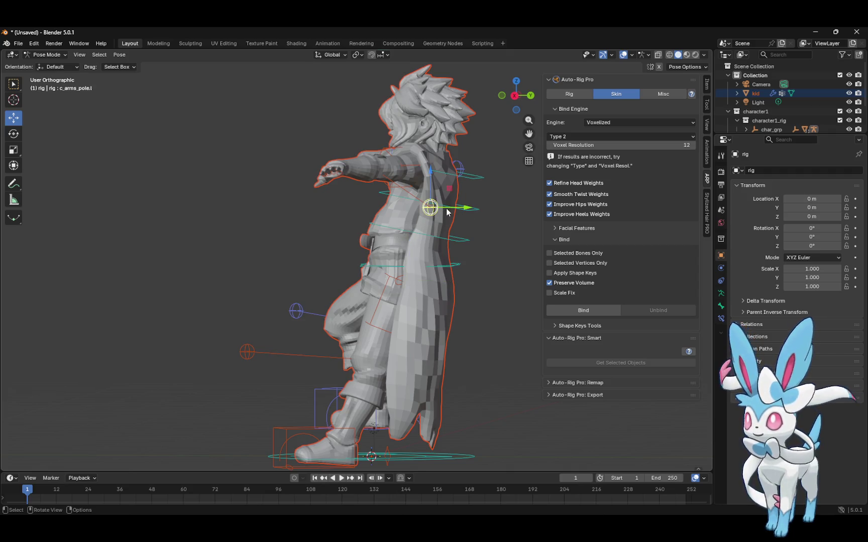
drag(458, 210, 407, 205)
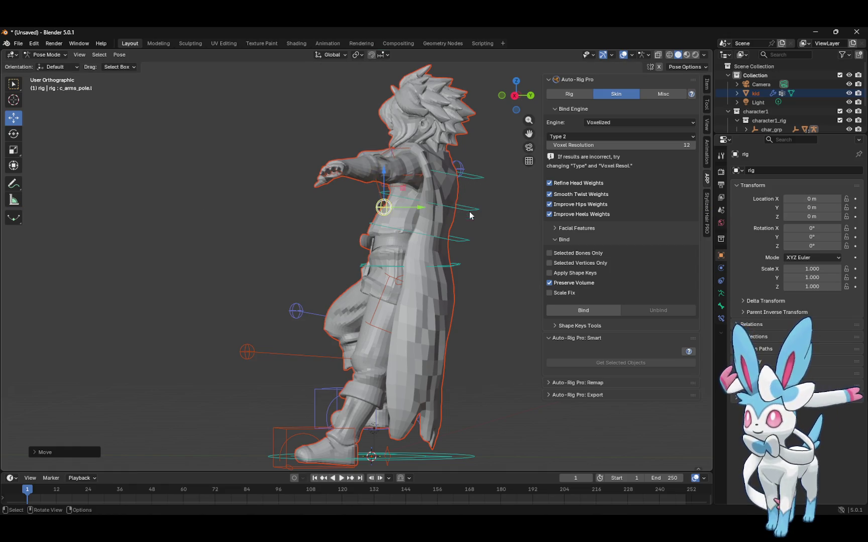
mouse_move(515, 98)
mouse_down()
mouse_move(547, 89)
mouse_move(645, 96)
mouse_move(662, 109)
mouse_move(655, 152)
mouse_move(652, 138)
mouse_up()
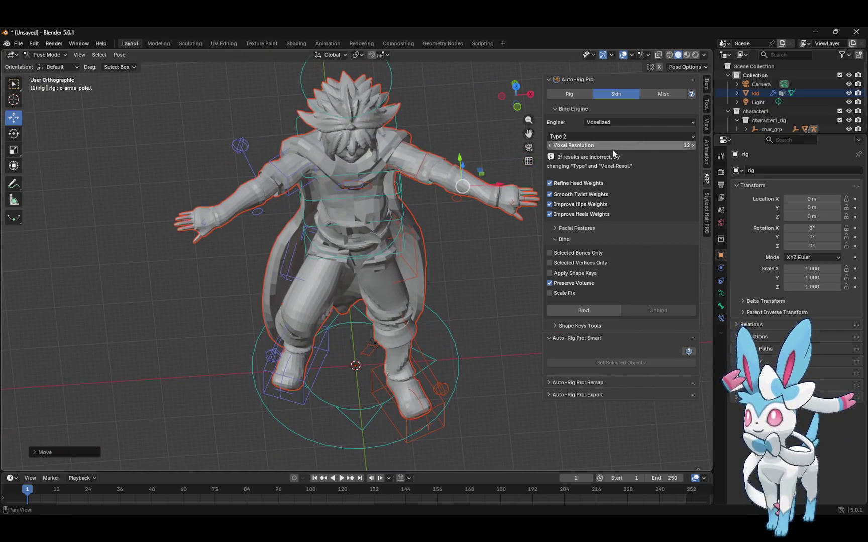
Nudge the left shoulder along X and turn the left foot IK around the vertical axis
click(367, 184)
drag(391, 155, 395, 154)
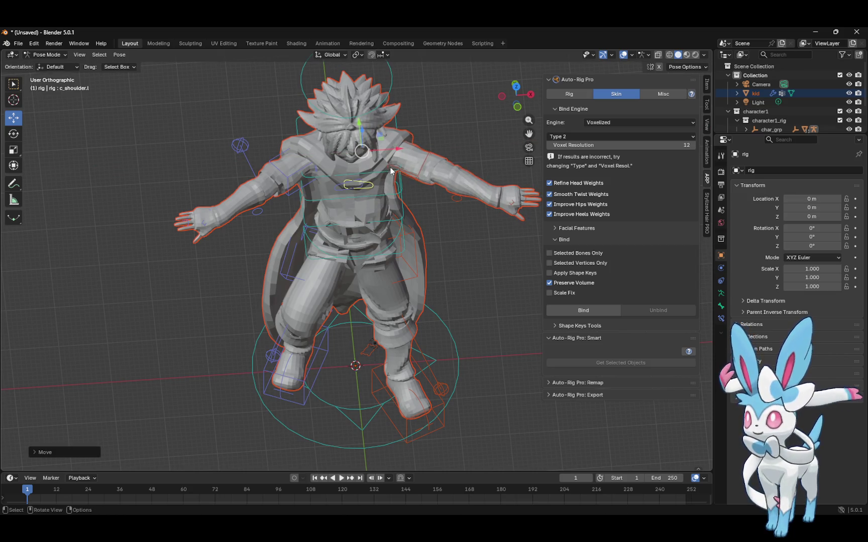
click(361, 137)
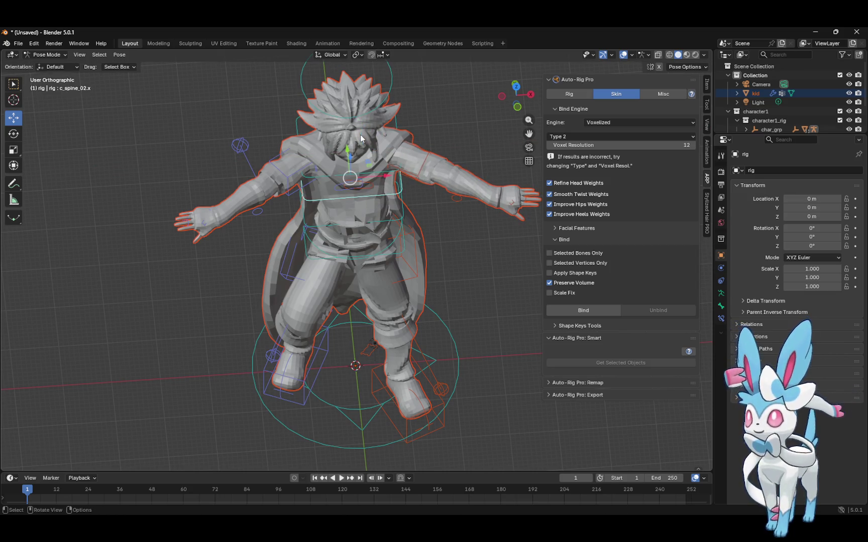
click(404, 283)
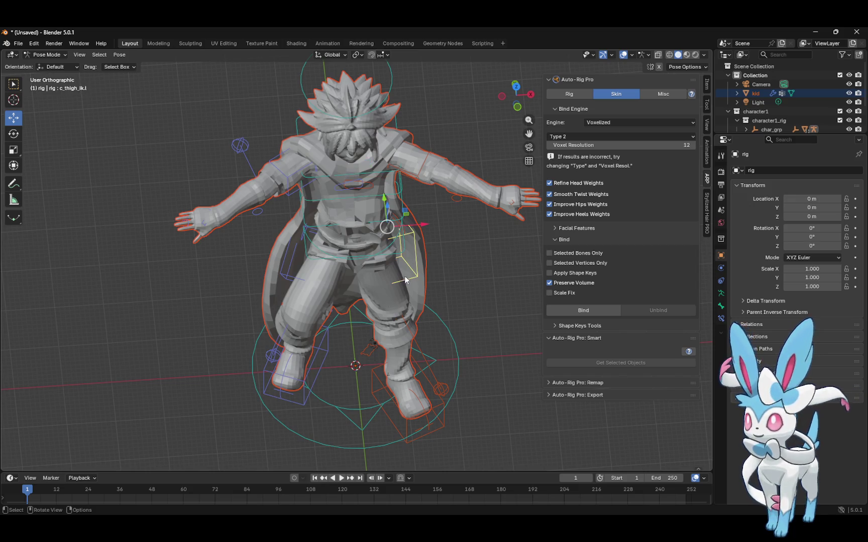
key(r)
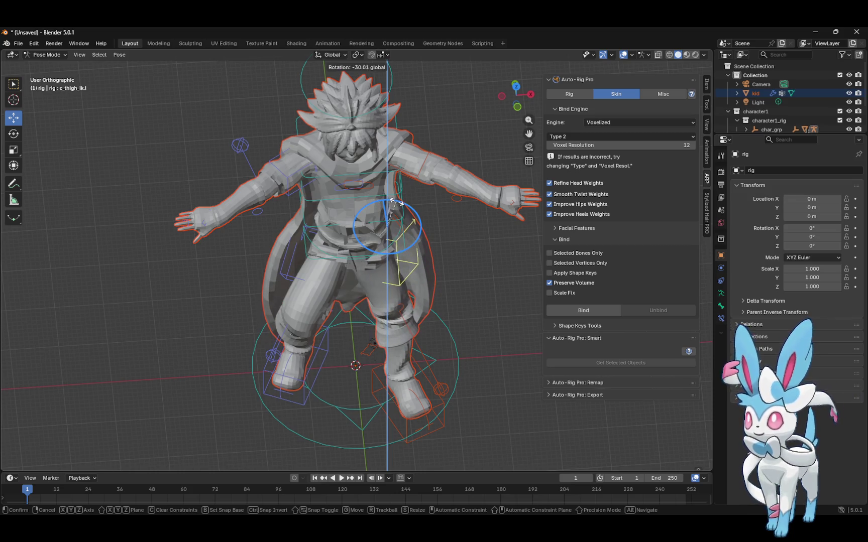
right_click(401, 209)
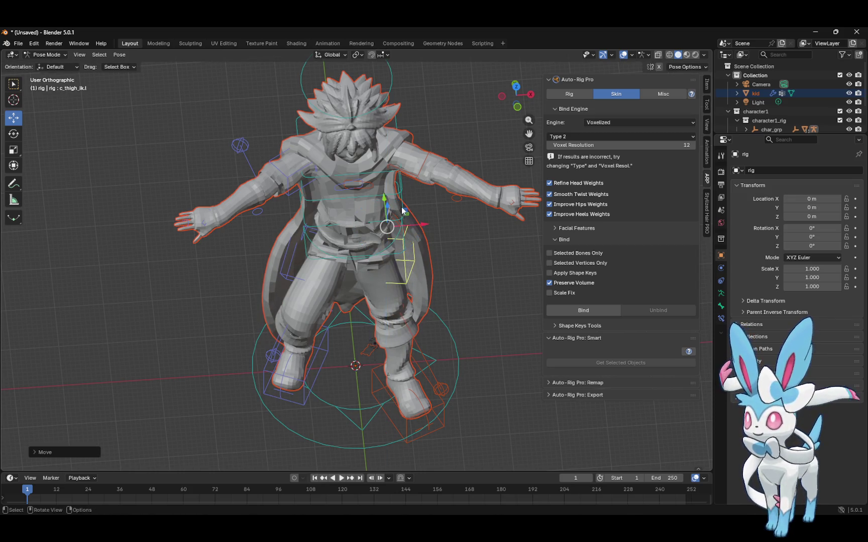
click(470, 318)
click(441, 407)
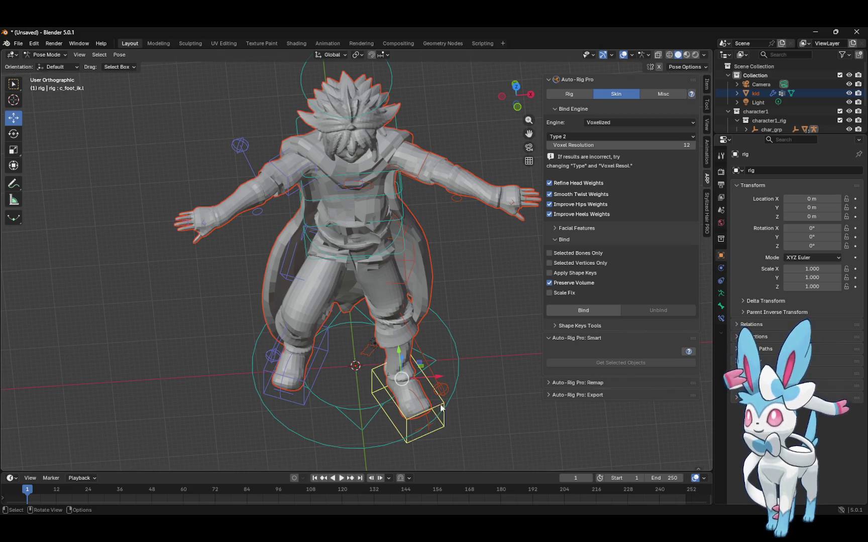
click(14, 134)
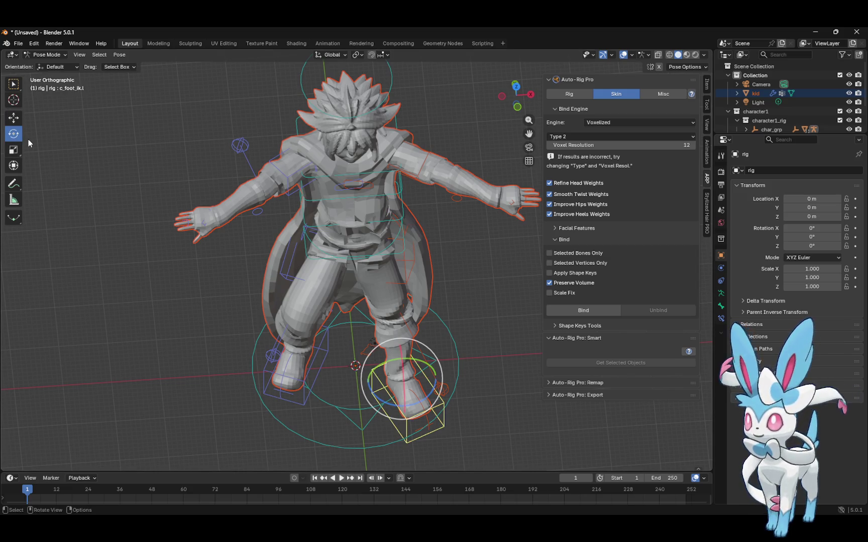
mouse_move(428, 403)
mouse_down()
mouse_move(396, 404)
mouse_move(422, 399)
mouse_move(445, 362)
mouse_up()
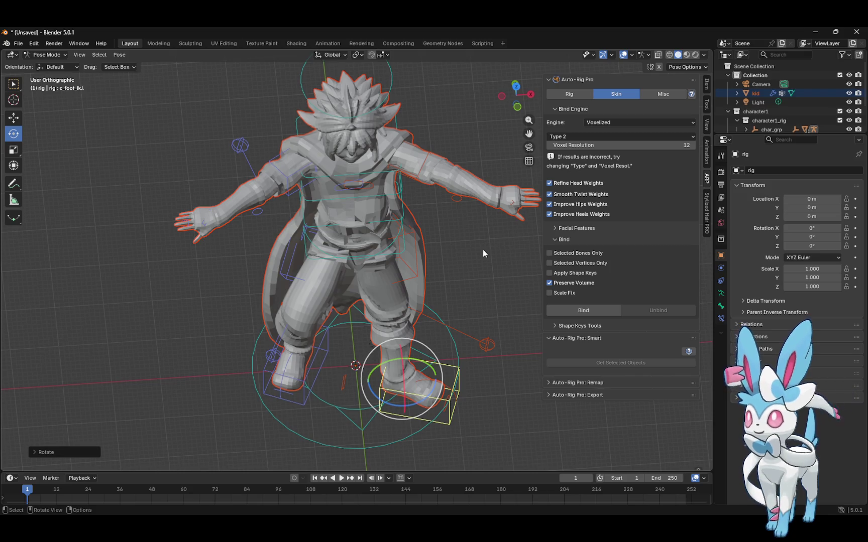
Undo the leg, foot and arm pose changes with five Ctrl+Z steps
key(ctrl+z)
key(ctrl+z)
key(ctrl+z)
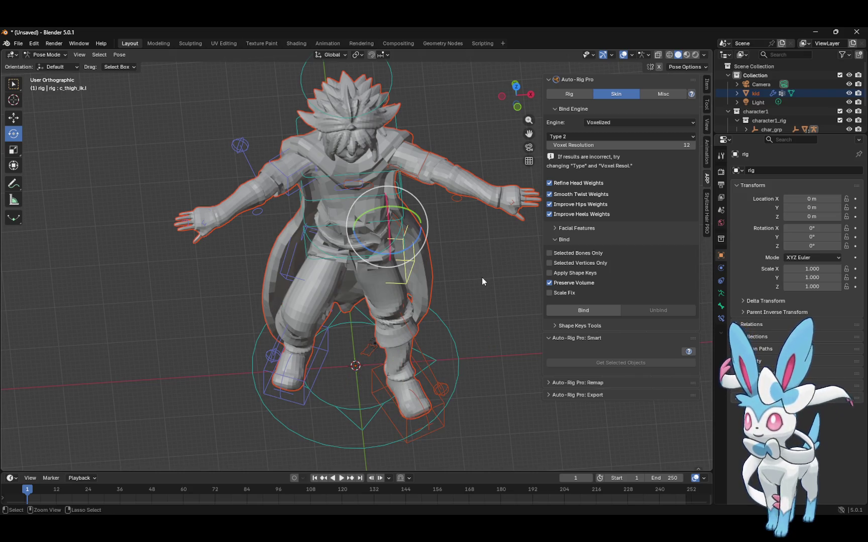
key(ctrl+z)
key(ctrl+z)
key(ctrl+z)
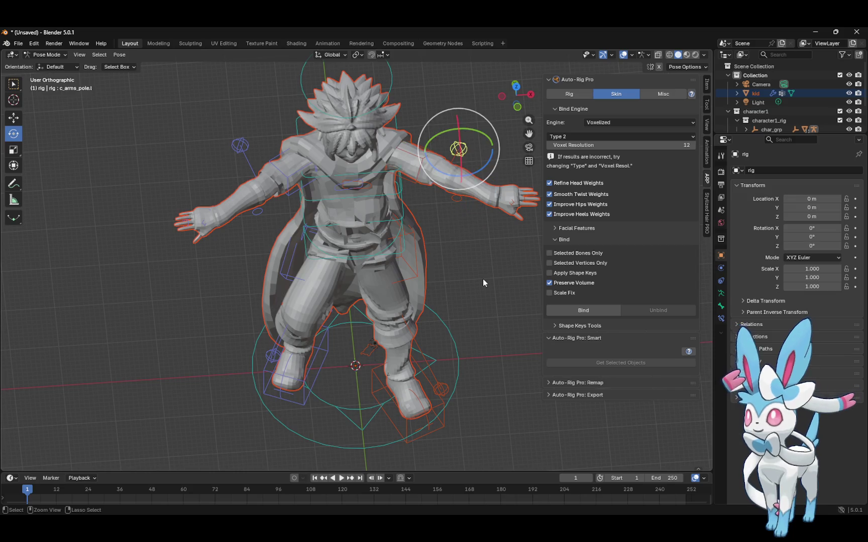
key(ctrl+z)
key(ctrl+z)
key(ctrl+z)
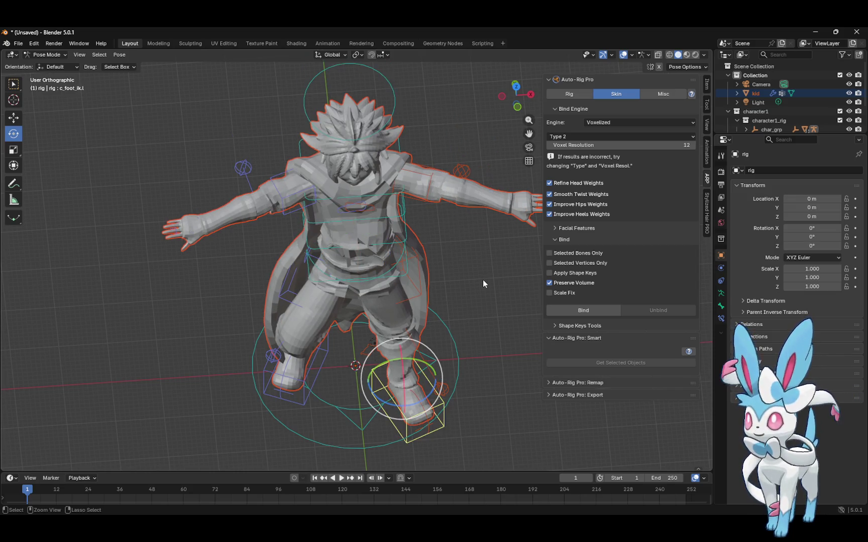
key(ctrl+z)
key(ctrl+z)
key(ctrl+z)
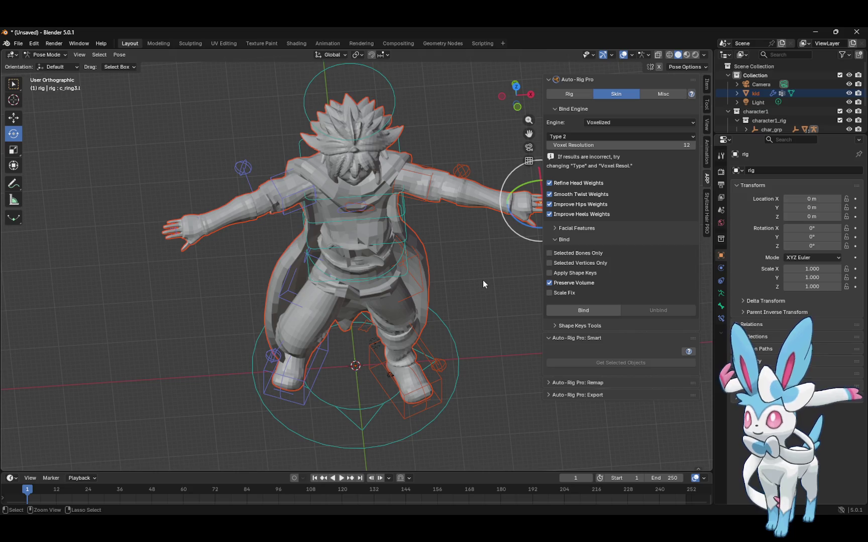
key(ctrl+z)
key(ctrl+z)
key(ctrl+z)
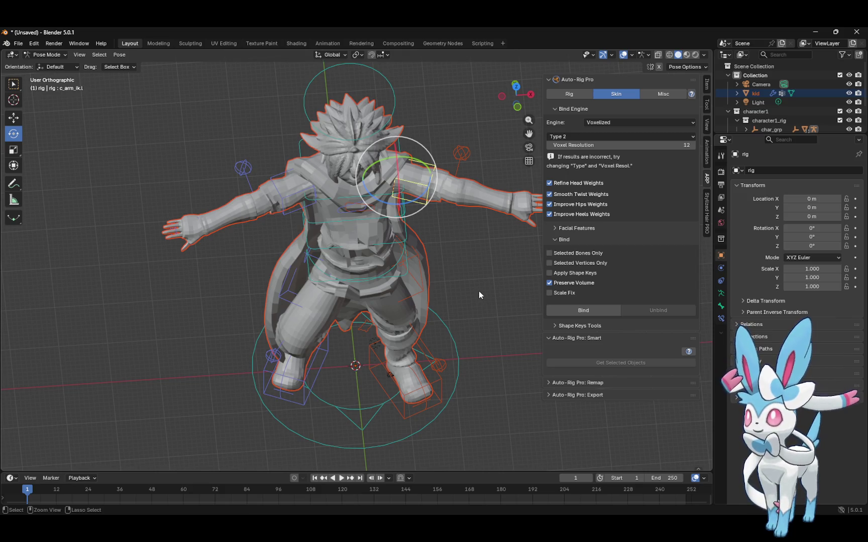
Select the right foot IK and head controls, then switch the rig to Object Mode
click(305, 397)
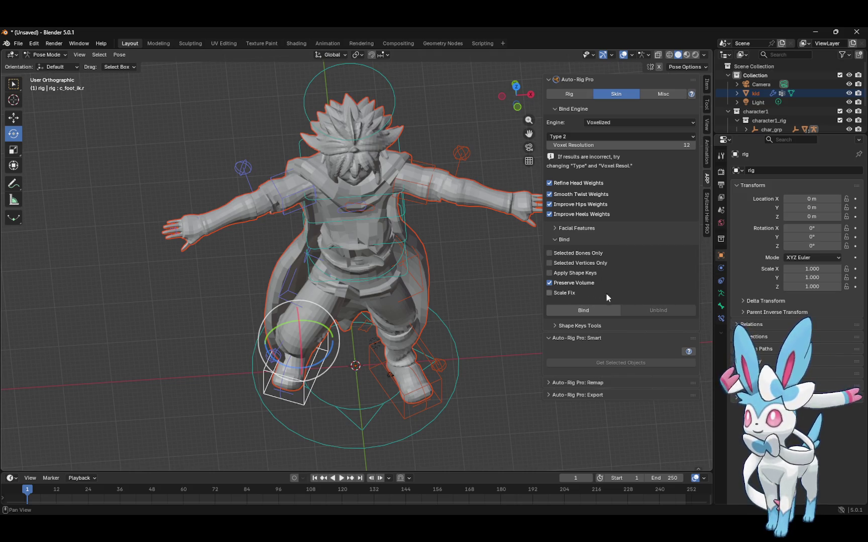
click(394, 113)
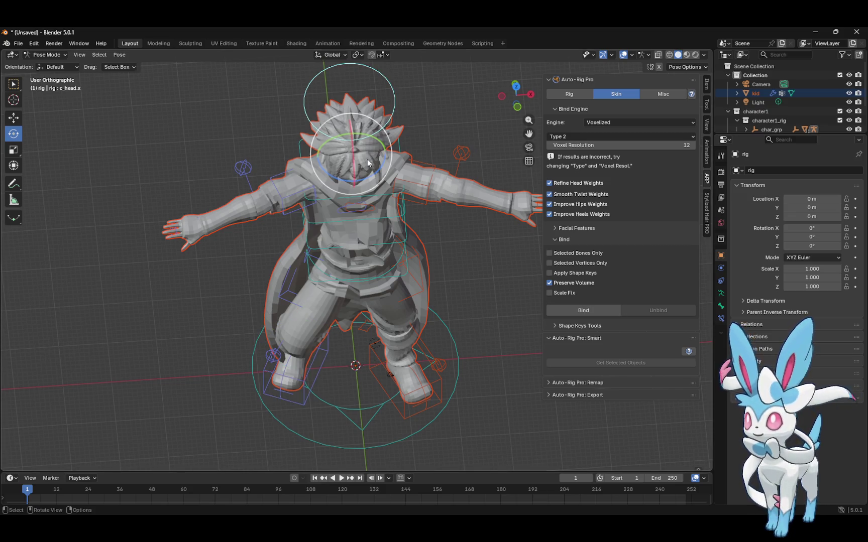
click(48, 54)
click(69, 64)
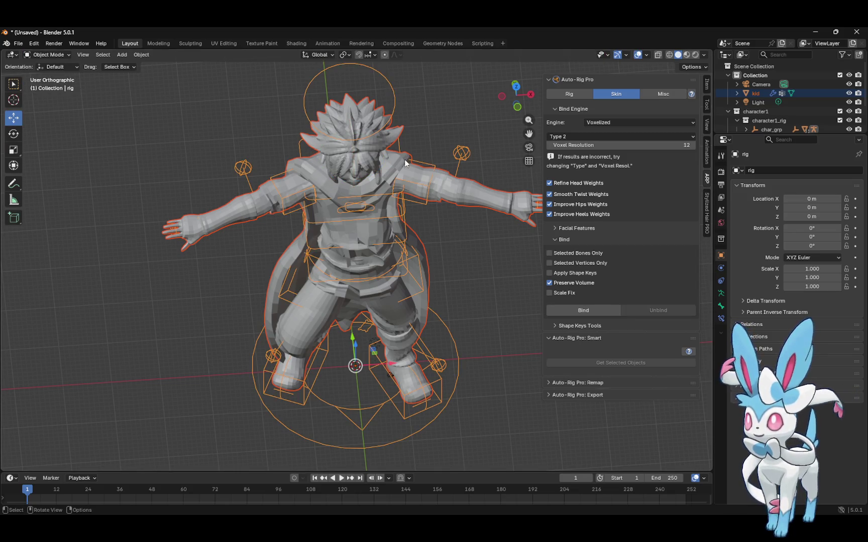
Unbind the kid mesh from the rig in the Auto-Rig Pro Skin tab
click(364, 155)
click(649, 309)
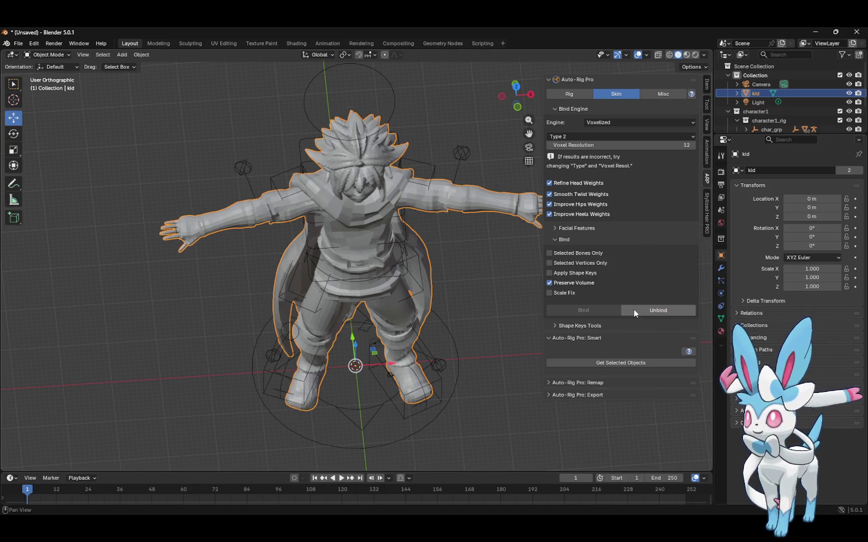
key(alt)
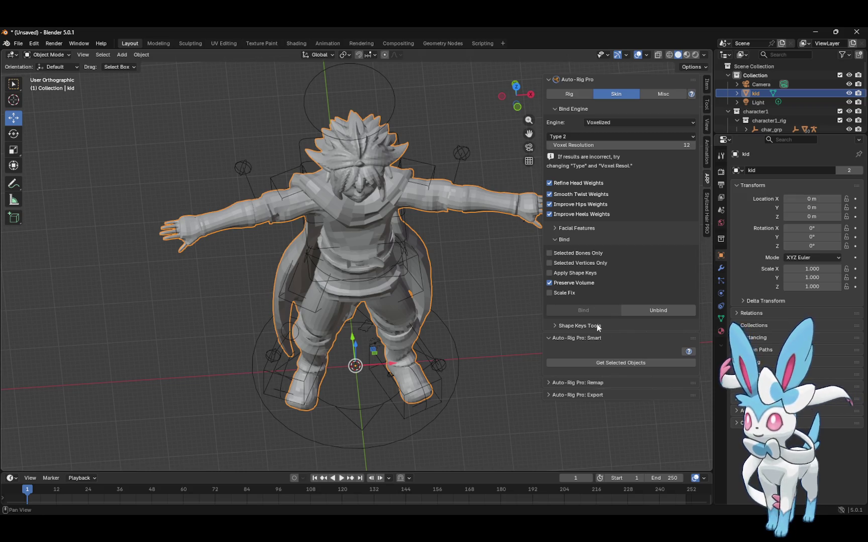
Delete the rig armature and view the character from the back
click(393, 113)
key(Delete)
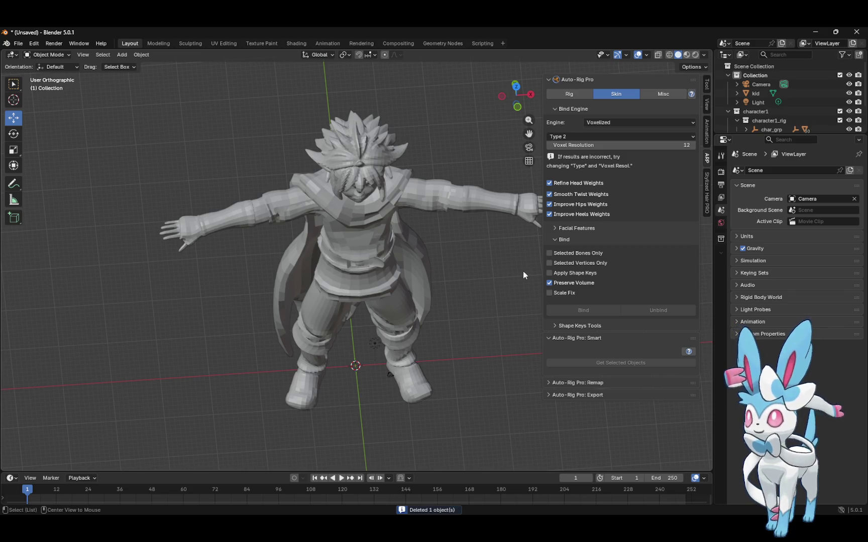
mouse_move(523, 85)
mouse_down()
mouse_move(520, 31)
mouse_move(639, 31)
mouse_move(619, 42)
mouse_up()
click(141, 54)
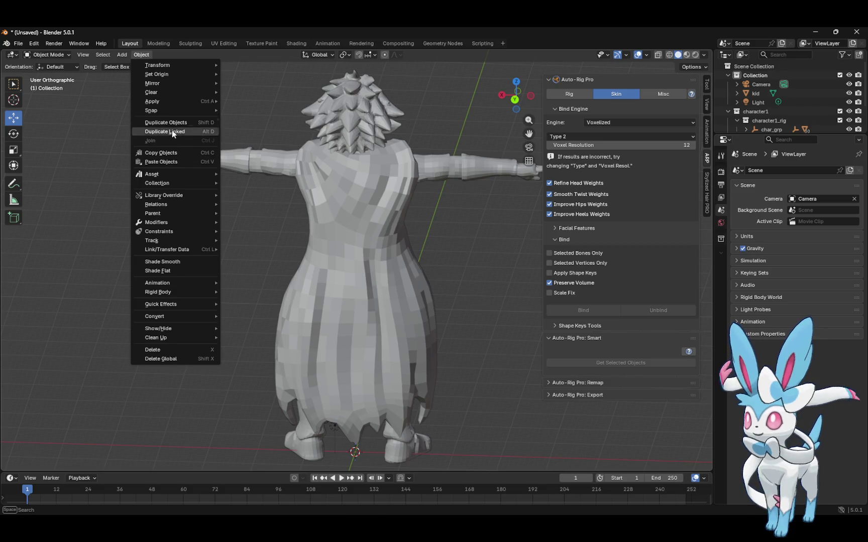
Apply Object > Shade Smooth to the selected kid mesh
click(123, 55)
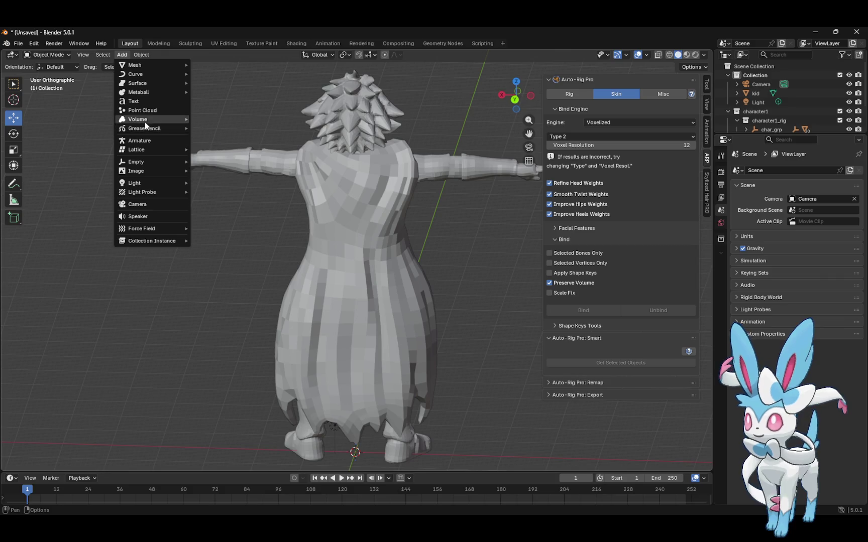
mouse_move(142, 56)
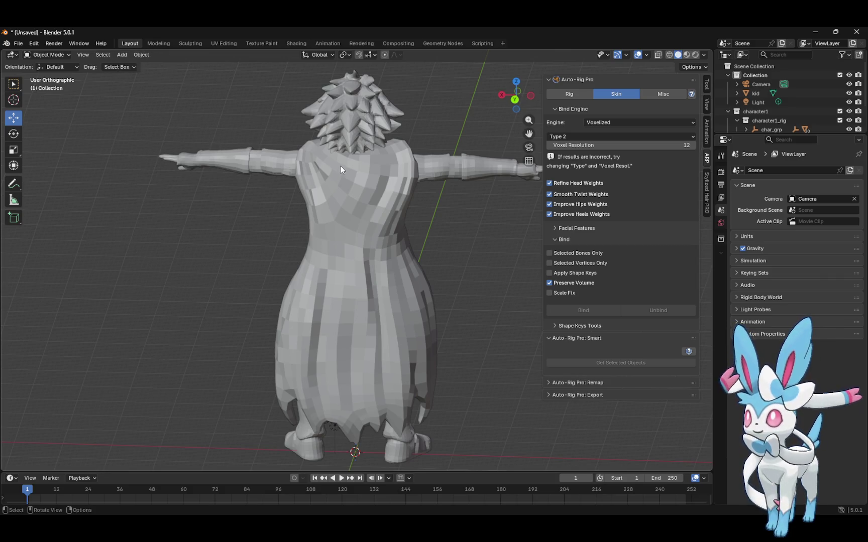
click(341, 166)
click(139, 55)
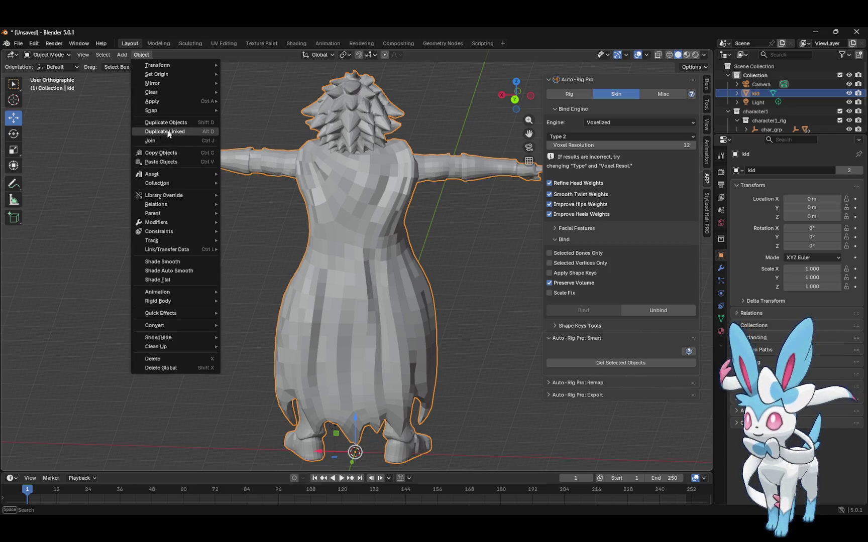
key(Escape)
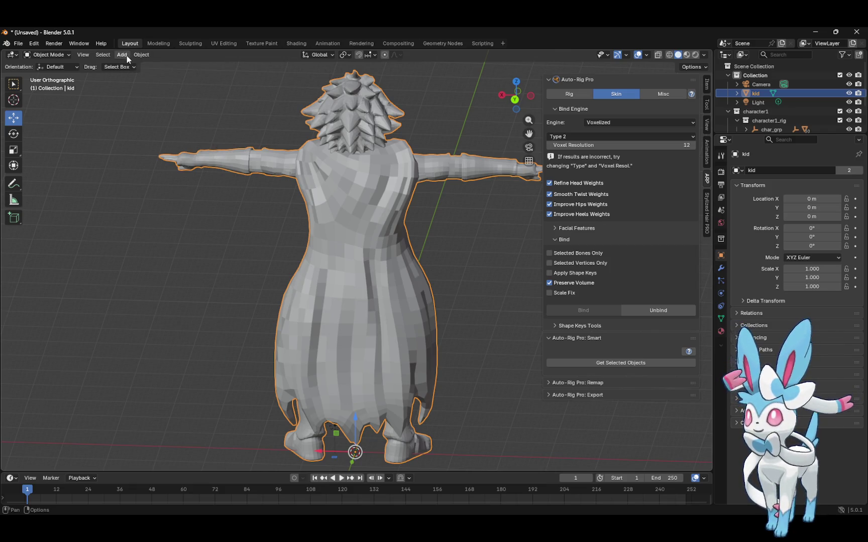
click(127, 55)
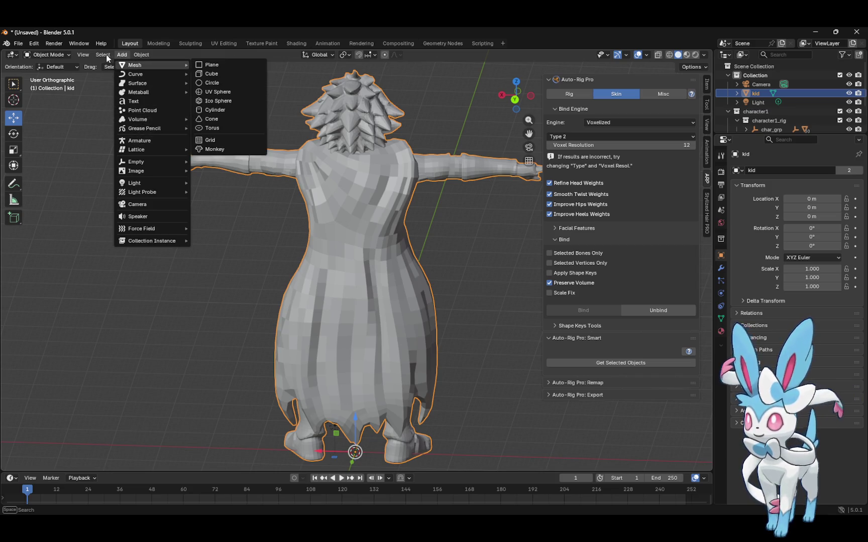
key(Escape)
click(112, 54)
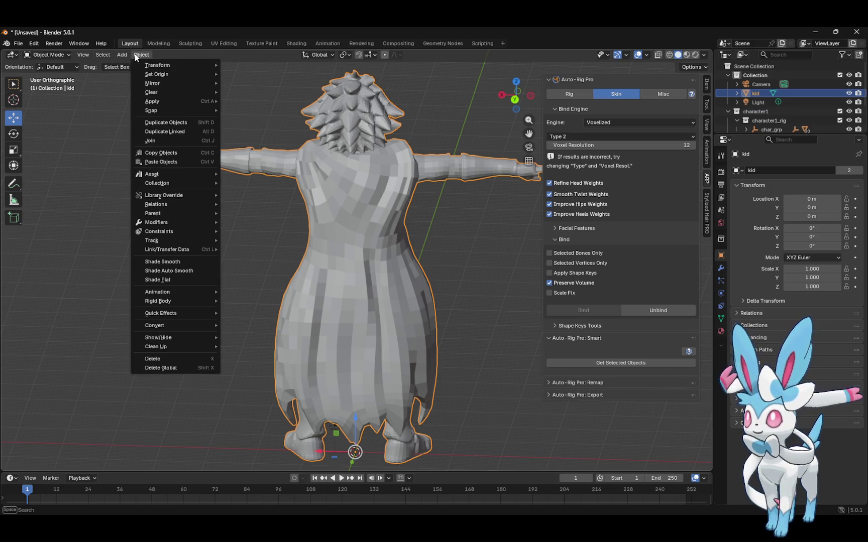
key(Escape)
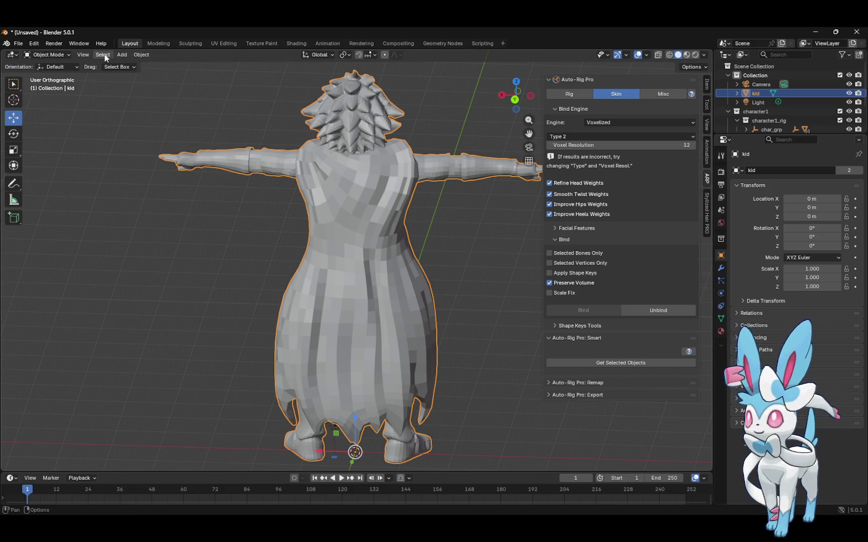
click(146, 54)
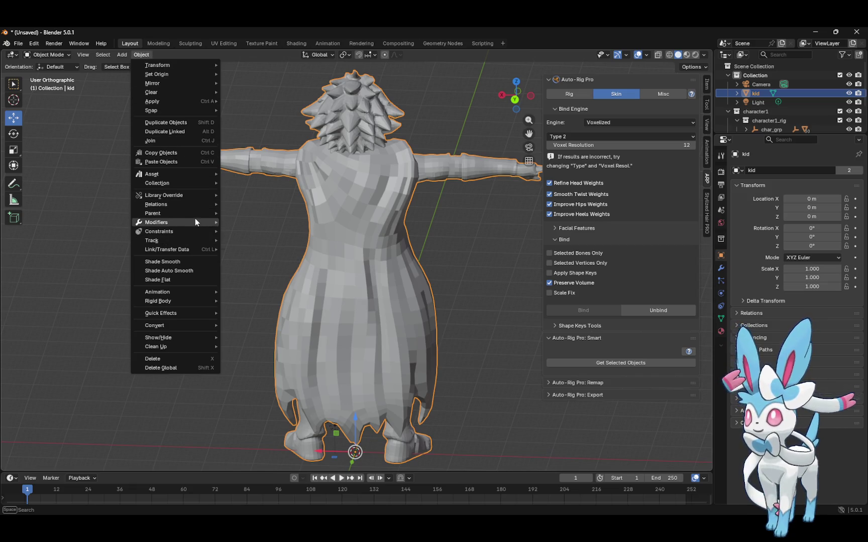
mouse_move(194, 222)
mouse_move(266, 222)
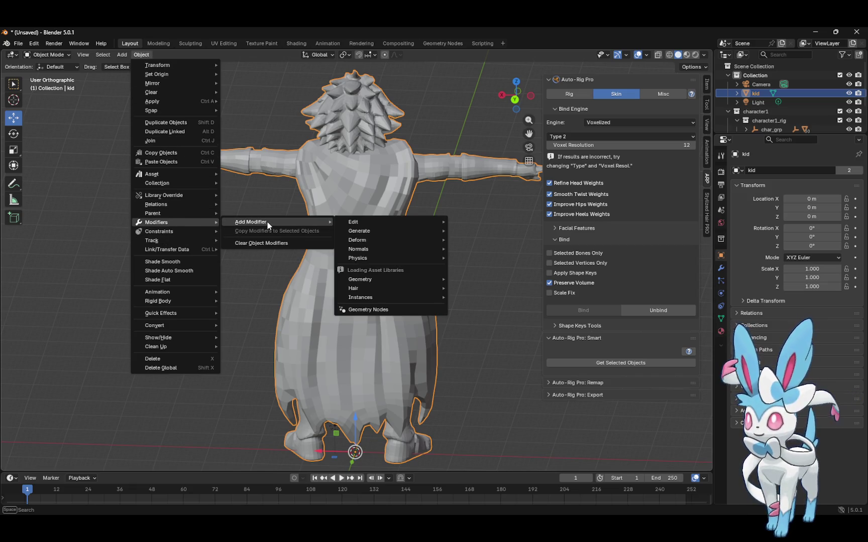
click(189, 262)
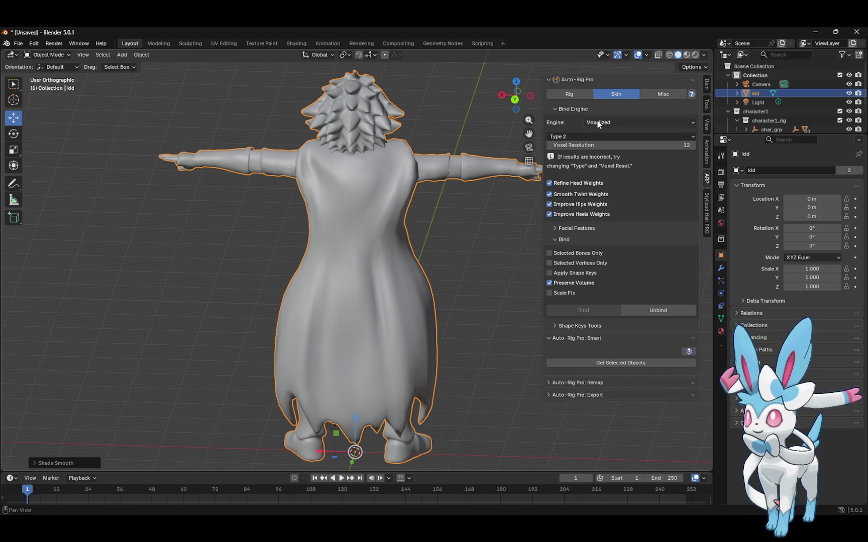
Start a facial-only Smart setup, place the chin marker and generate the facial markers
click(575, 94)
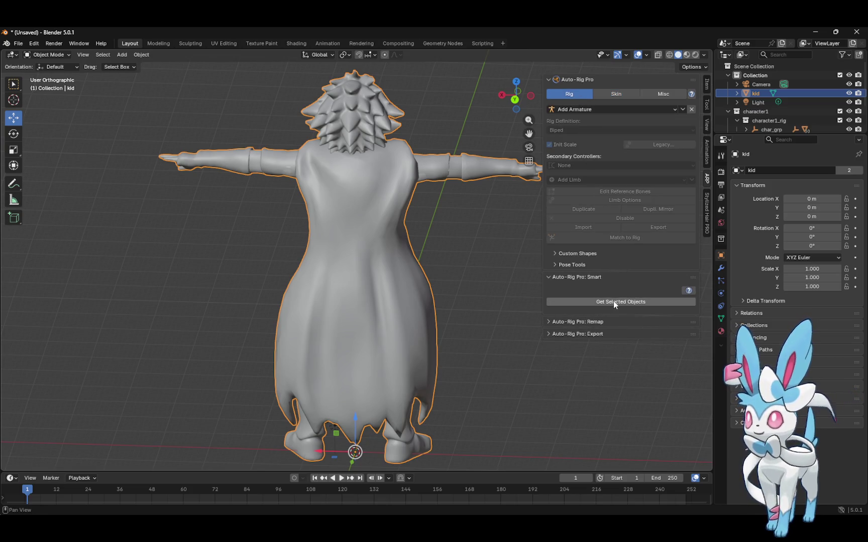
click(589, 302)
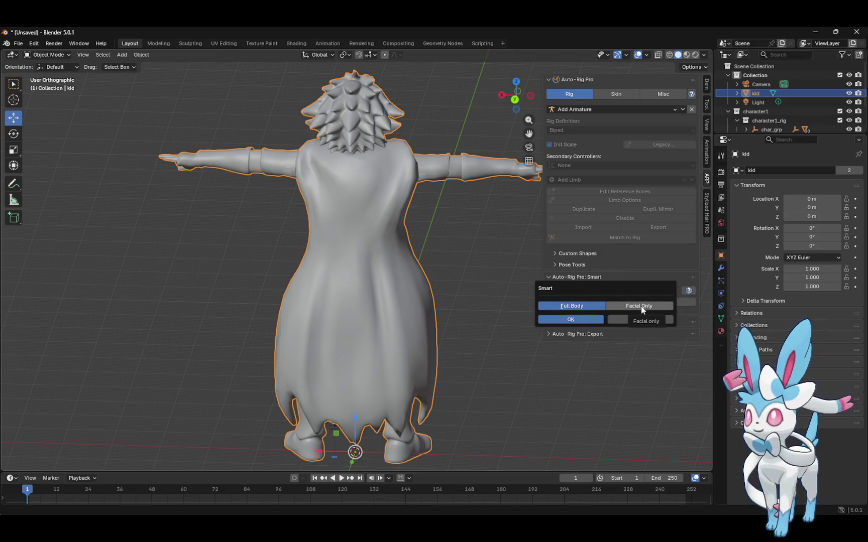
click(636, 307)
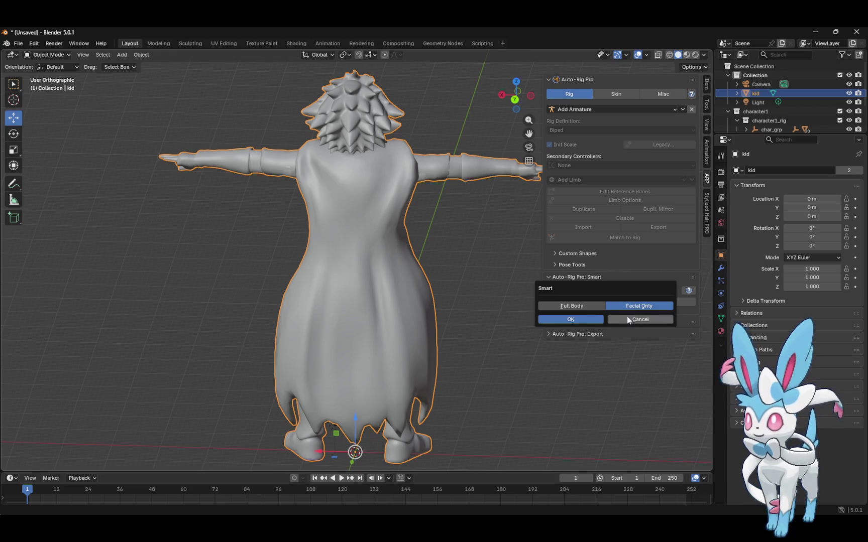
click(575, 320)
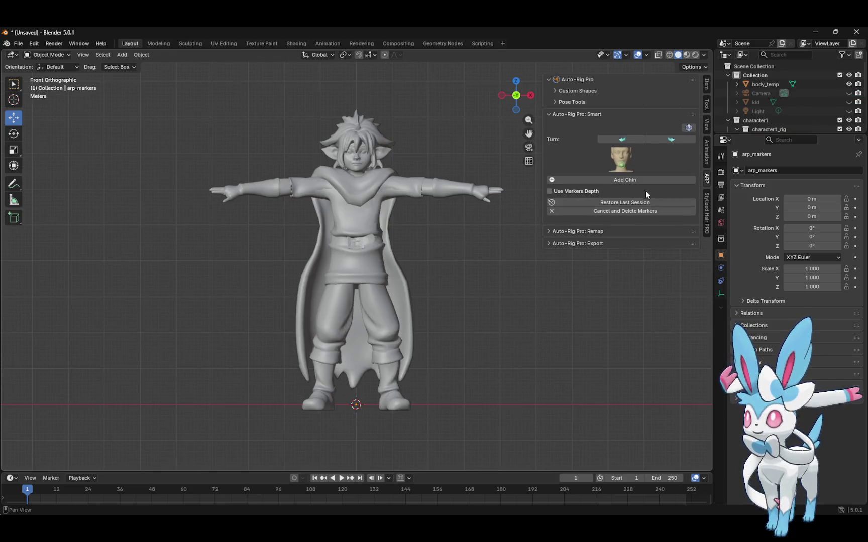
click(621, 181)
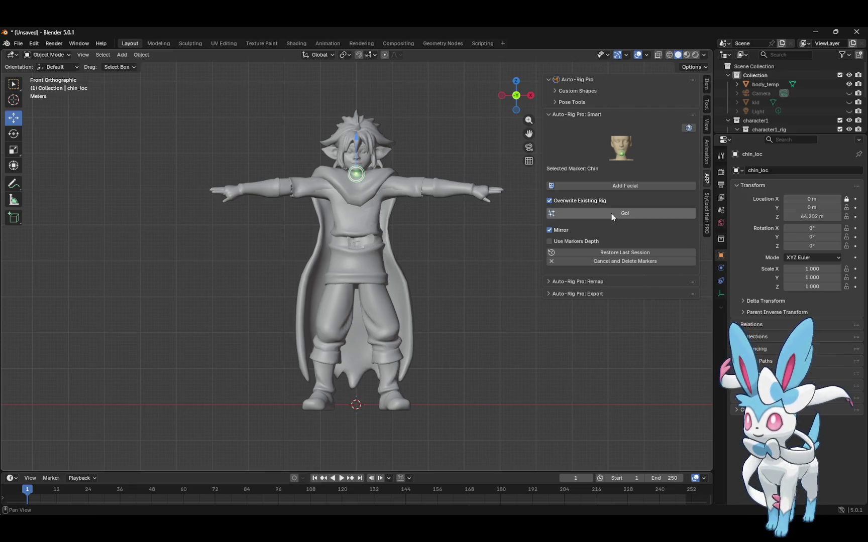
click(618, 186)
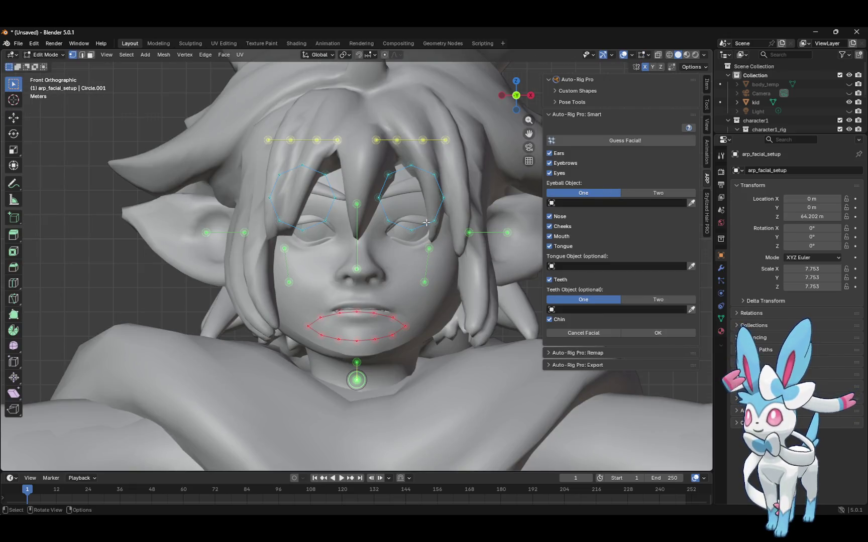
Select the whole right eye marker circle and lower it onto the eye
click(412, 229)
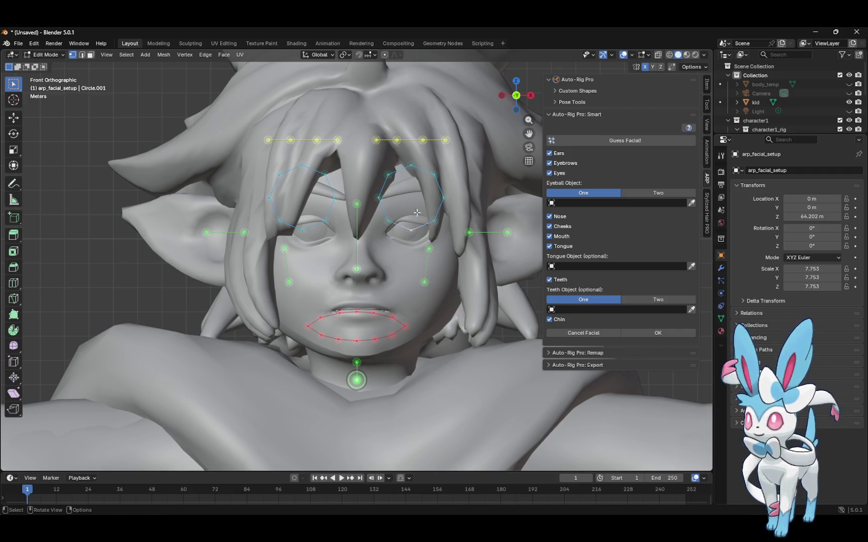
click(411, 166)
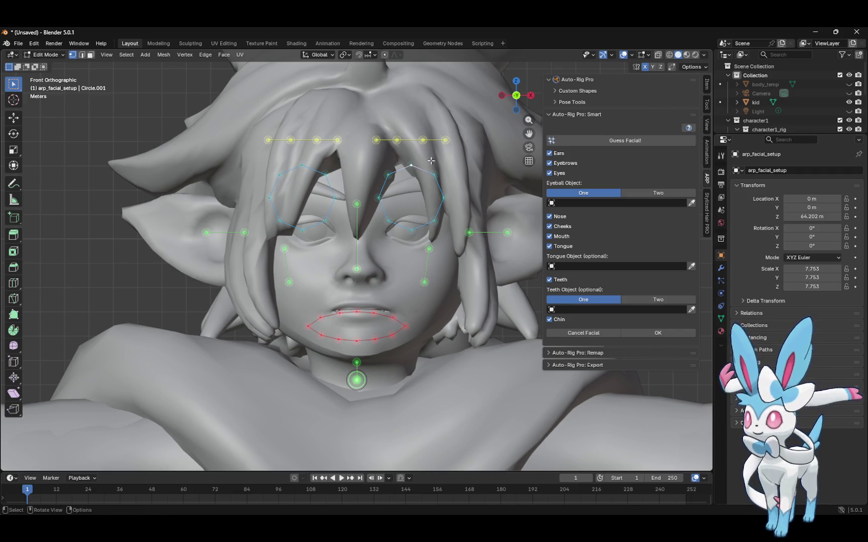
mouse_move(365, 157)
mouse_down()
mouse_move(433, 201)
mouse_move(452, 231)
mouse_up()
click(14, 118)
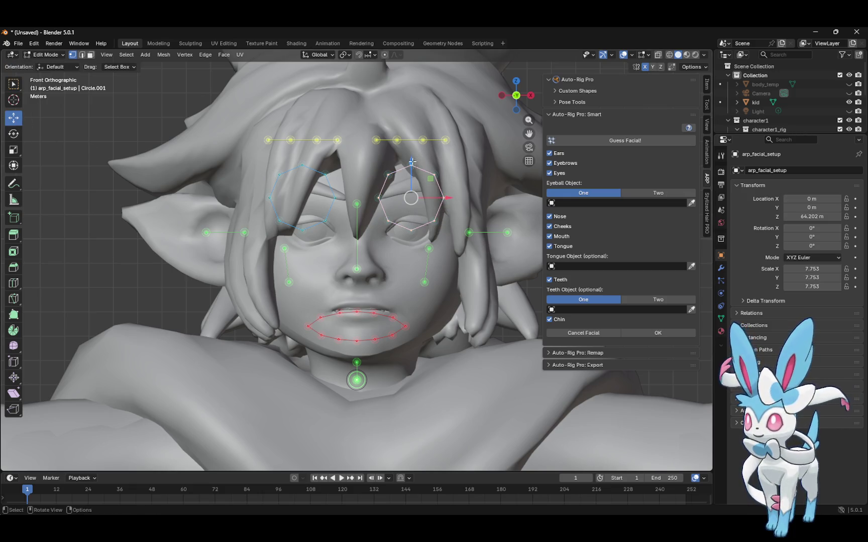
mouse_move(412, 160)
mouse_down()
mouse_move(412, 194)
mouse_move(442, 223)
mouse_move(440, 214)
mouse_up()
Lower the eyebrow markers, adjusting the inner and outer brow points individually
drag(366, 131, 454, 152)
mouse_move(410, 113)
mouse_down()
mouse_move(414, 163)
mouse_move(447, 170)
mouse_up()
click(446, 182)
click(376, 188)
drag(377, 188, 393, 196)
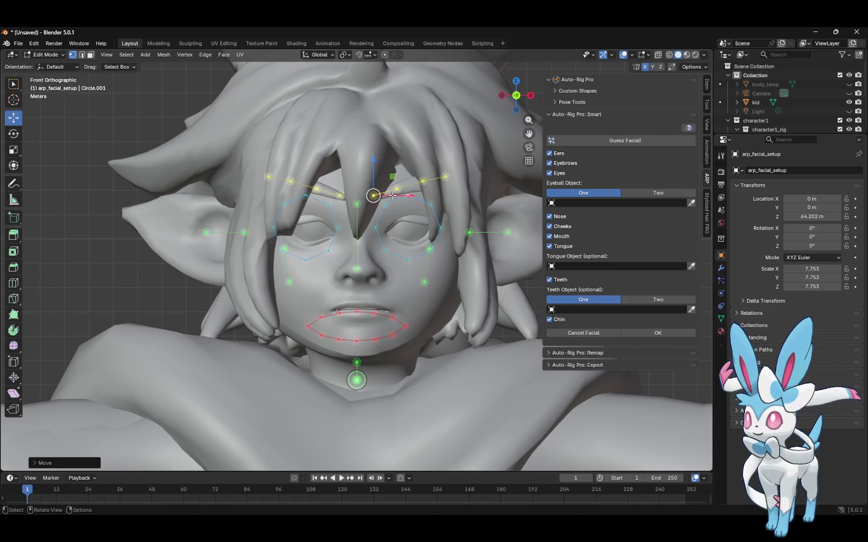
click(304, 194)
mouse_move(304, 172)
mouse_down()
mouse_move(308, 192)
mouse_move(331, 204)
mouse_move(325, 184)
mouse_move(327, 199)
mouse_up()
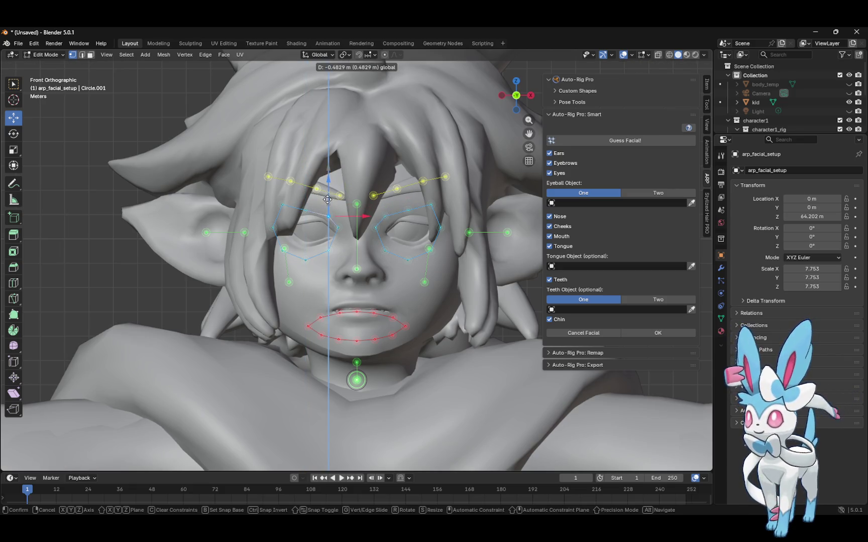
click(327, 199)
click(282, 204)
drag(282, 177, 305, 214)
Move an eye-outline point up and right and reposition the nose marker
click(306, 261)
drag(327, 249, 349, 242)
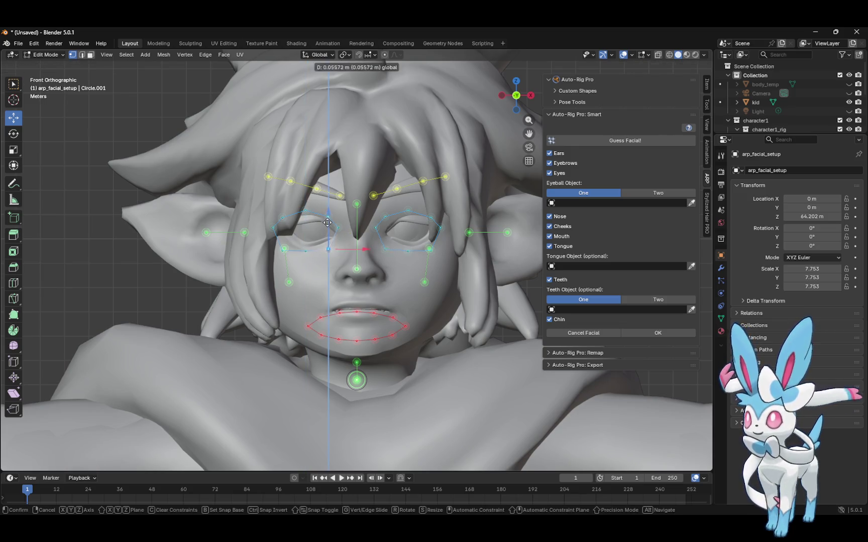
click(358, 270)
mouse_move(375, 270)
mouse_down()
mouse_move(385, 270)
mouse_move(378, 250)
mouse_up()
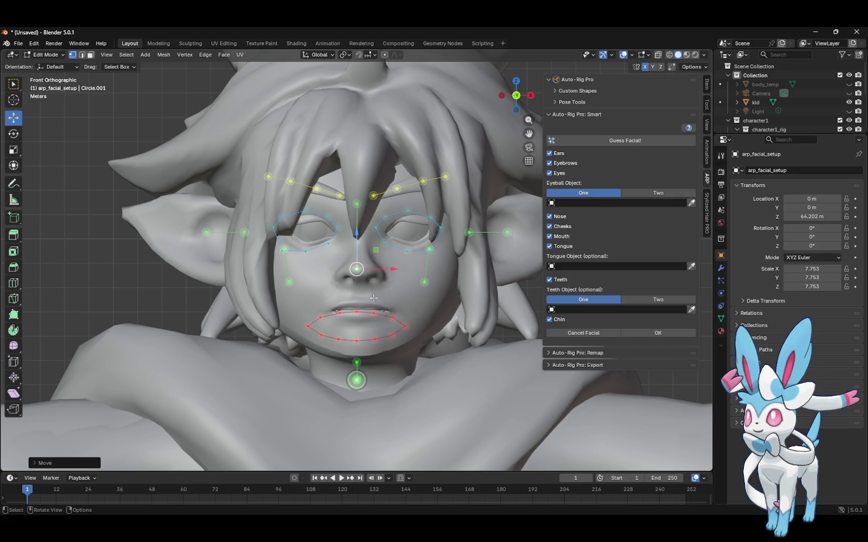
Raise the mouth loop onto the lips and pull the right mouth corner inward
drag(298, 304, 420, 343)
drag(357, 300, 385, 283)
click(405, 312)
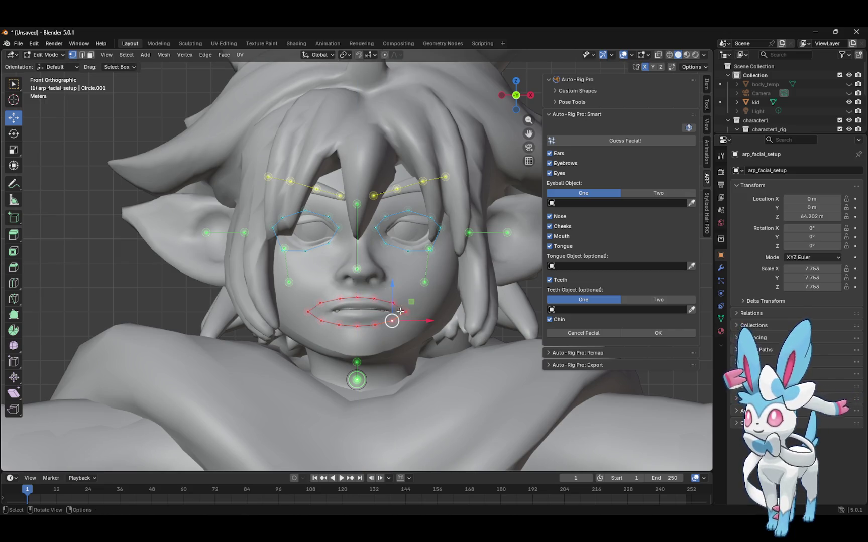
mouse_move(421, 312)
mouse_down()
mouse_move(393, 290)
mouse_move(397, 322)
mouse_up()
click(205, 231)
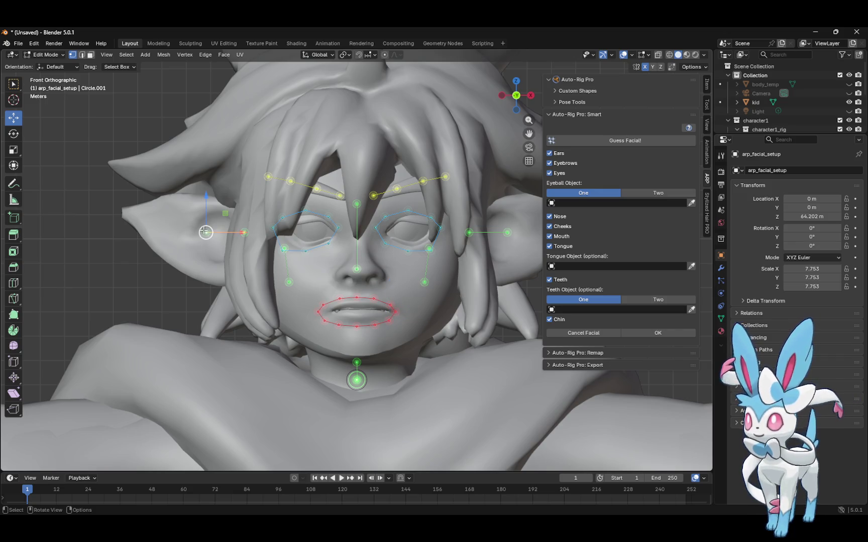
Stretch the ear marker to the ear tip, lower the eye-corner point and adjust the cheek point
mouse_move(206, 232)
mouse_down()
mouse_move(137, 212)
mouse_move(138, 193)
mouse_up()
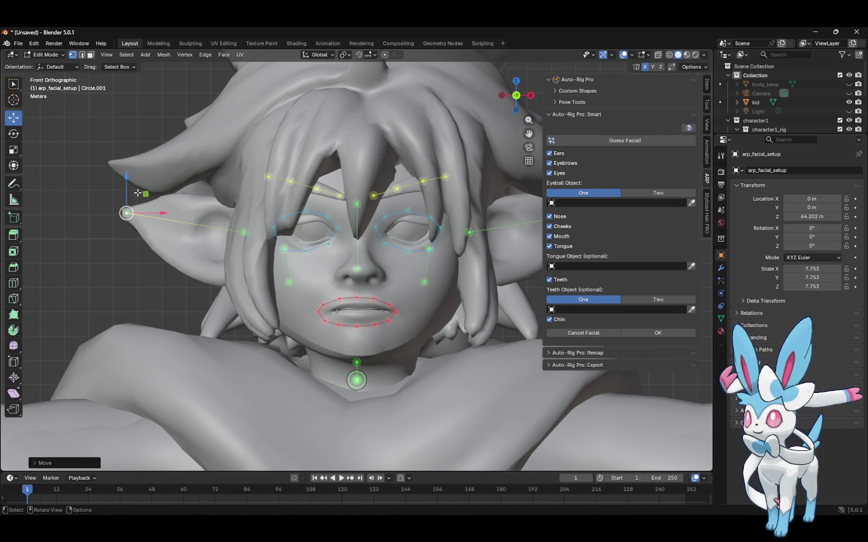
drag(245, 232, 245, 248)
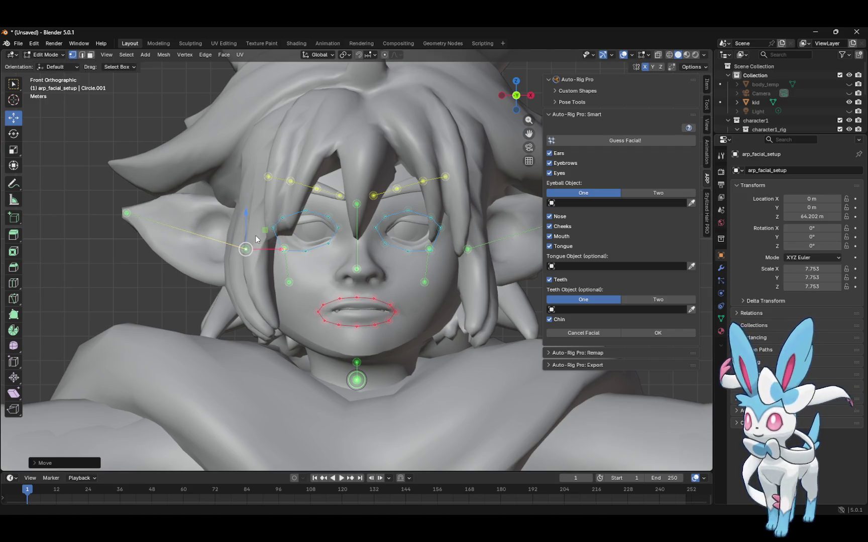
click(284, 248)
mouse_move(284, 248)
mouse_down()
mouse_move(292, 284)
mouse_move(307, 299)
mouse_up()
click(290, 283)
Nudge the eye-corner point up and right, then run Guess Facial!
click(281, 248)
drag(282, 249, 291, 245)
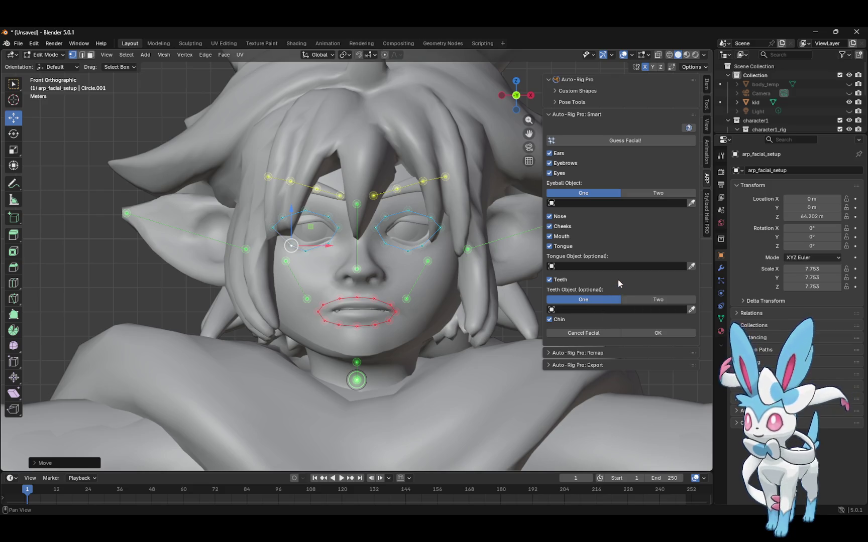
click(636, 142)
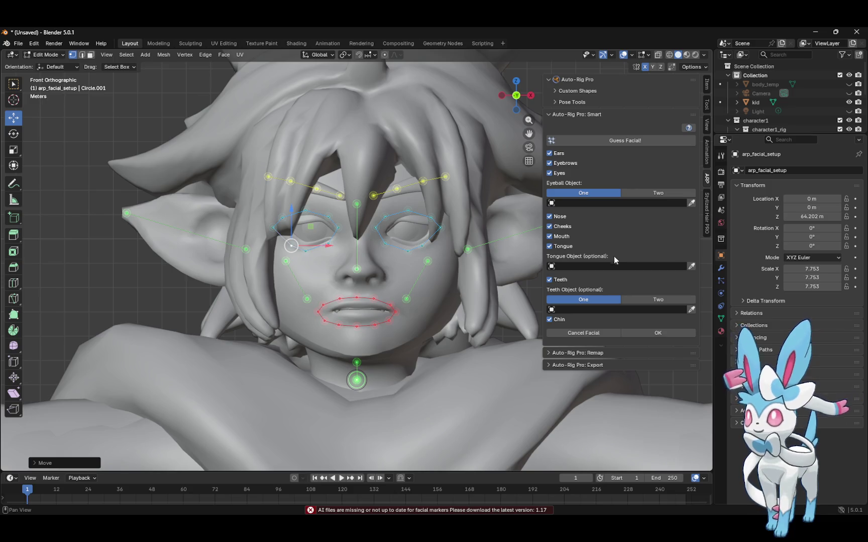
Finish the facial marker setup with OK and attempt rig generation with Go!
click(655, 333)
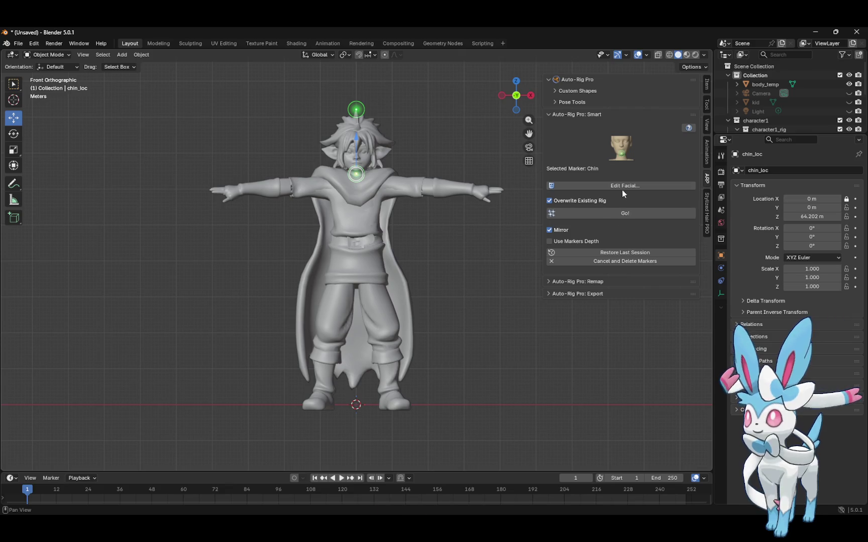
click(623, 213)
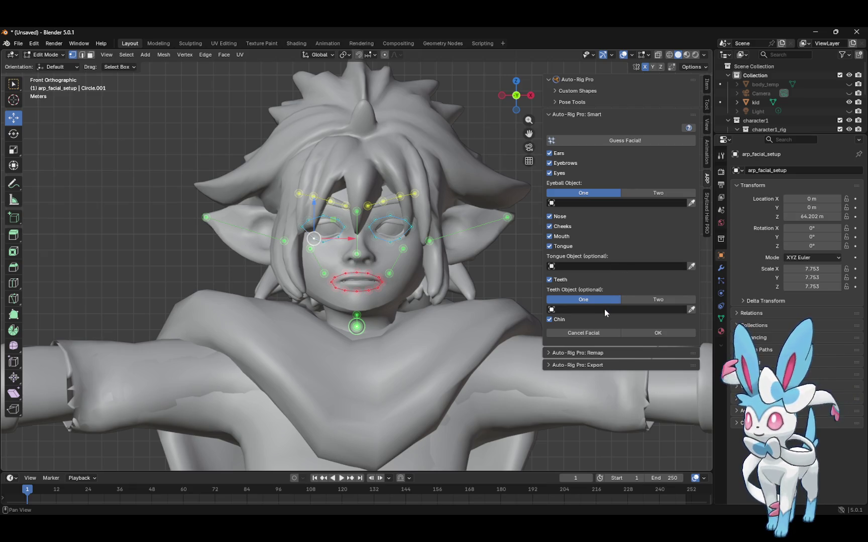
Paste arp_facial_setup as the Teeth Object and shift the mouth loop sideways to centre it
text(arp_facial_setup)
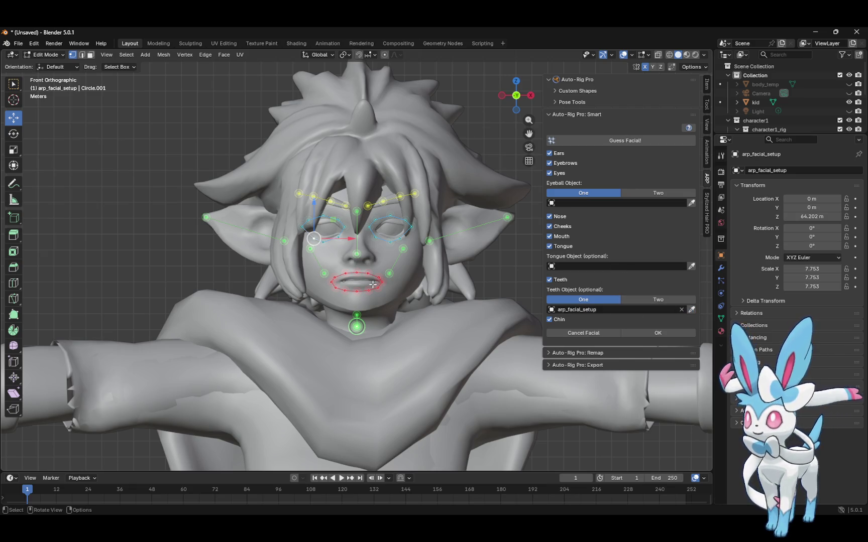
shift+right_click(329, 256)
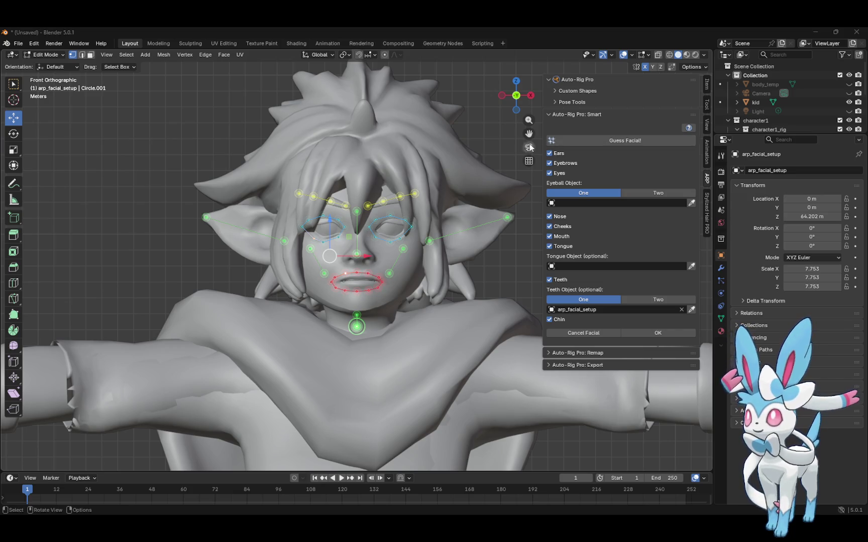
drag(529, 120, 547, 41)
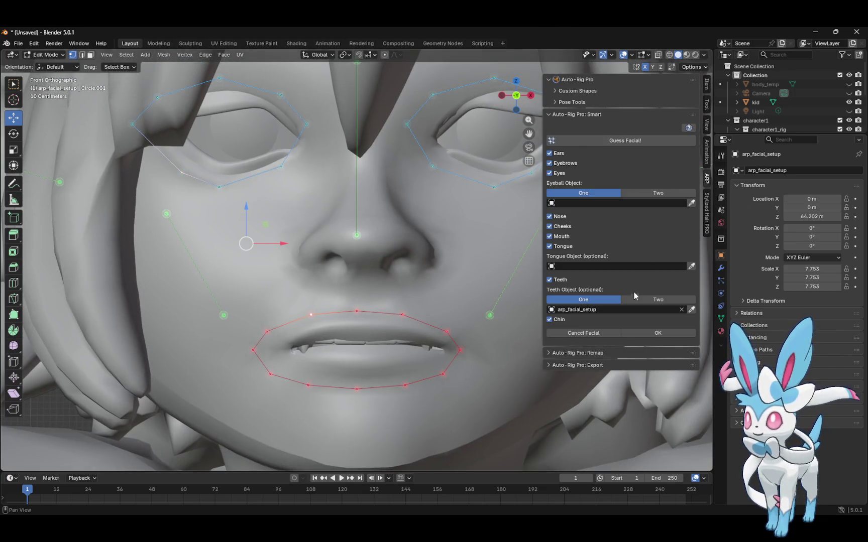
click(426, 348)
click(389, 342)
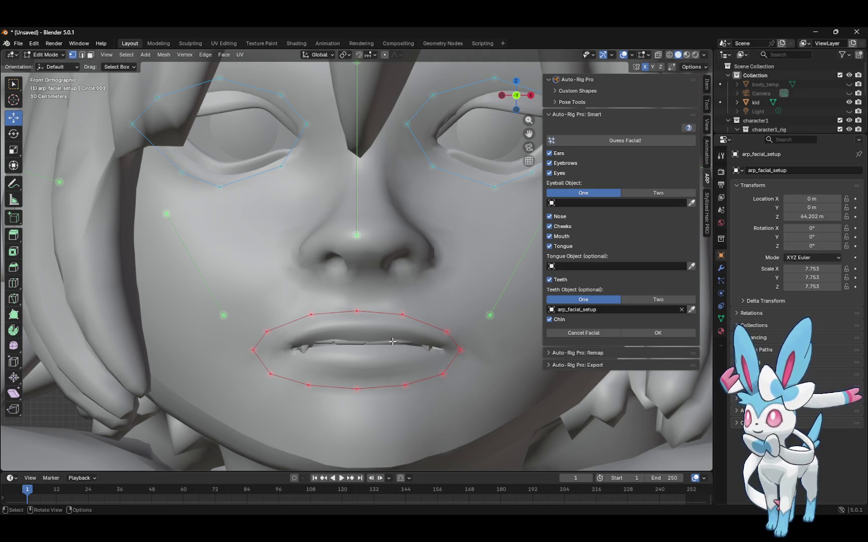
alt+click(393, 342)
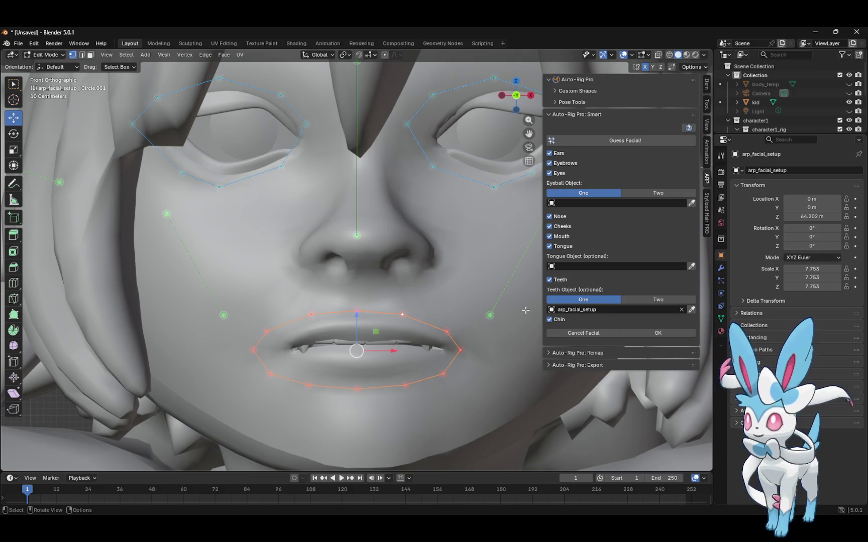
mouse_move(391, 351)
mouse_down()
mouse_move(408, 348)
mouse_move(406, 341)
mouse_up()
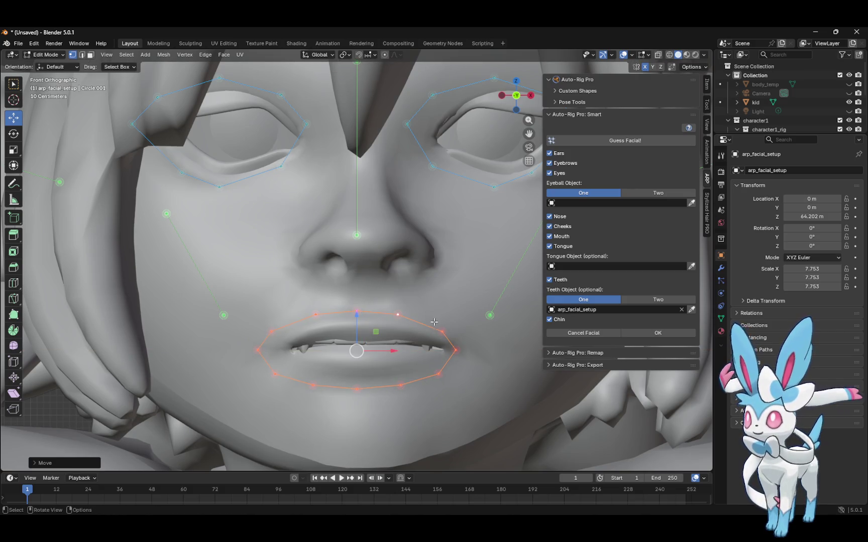
Move an inner point of the right eye outline to the right
click(357, 234)
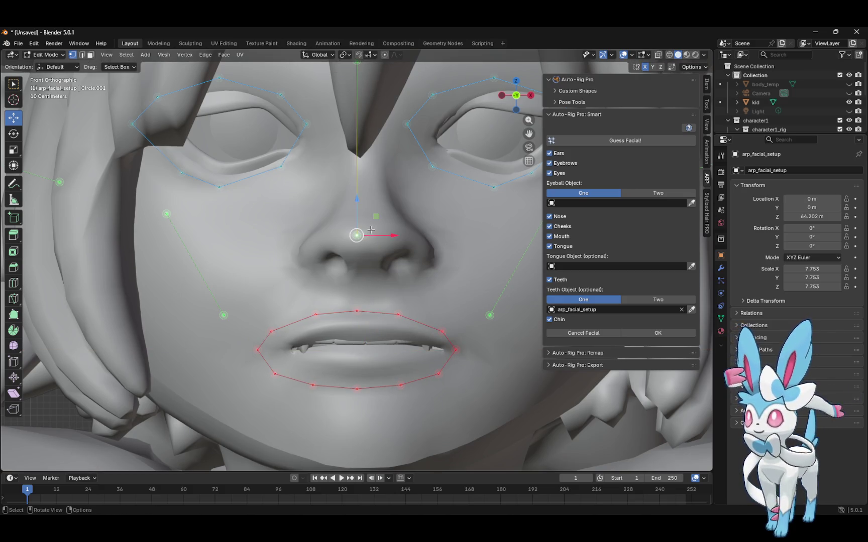
click(306, 125)
click(281, 167)
drag(306, 160, 321, 158)
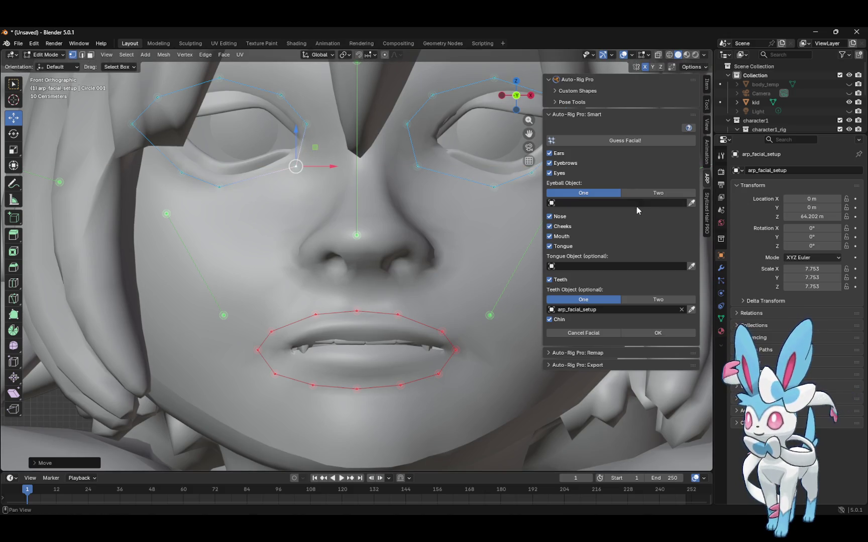
Switch Eyeball Object to Two, picking arp_facial_setup for the Left Eyeball and Right Eyeball fields
click(691, 203)
click(500, 158)
click(488, 138)
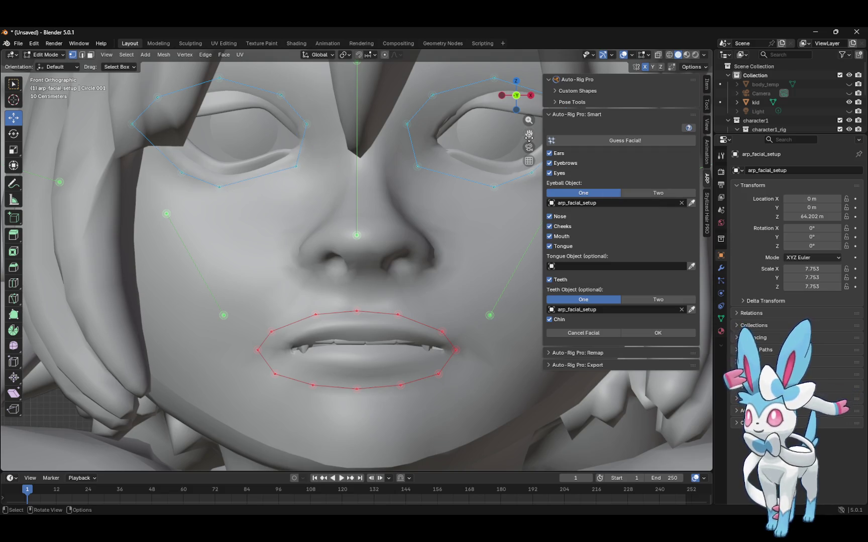
click(642, 189)
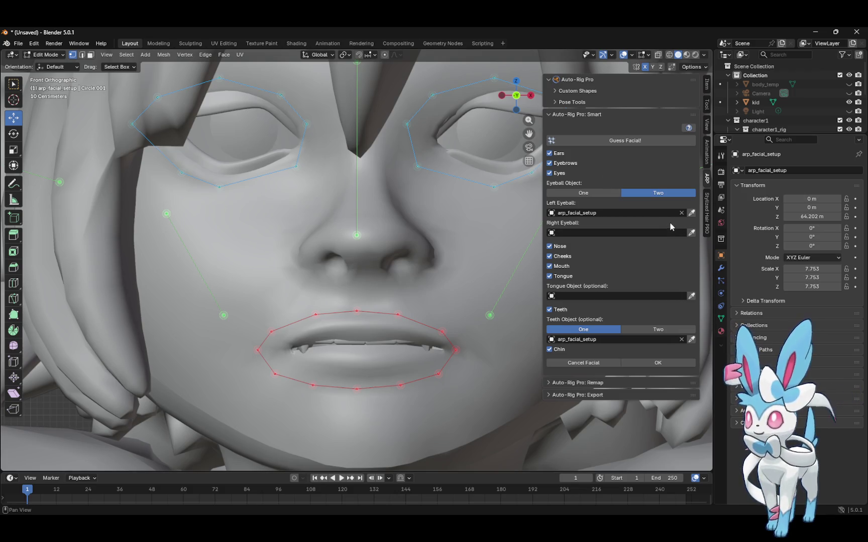
click(597, 193)
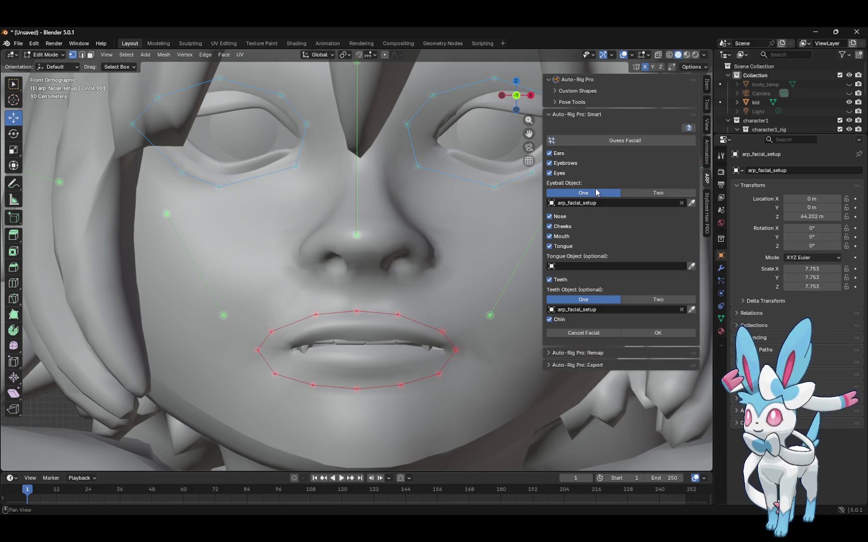
click(655, 195)
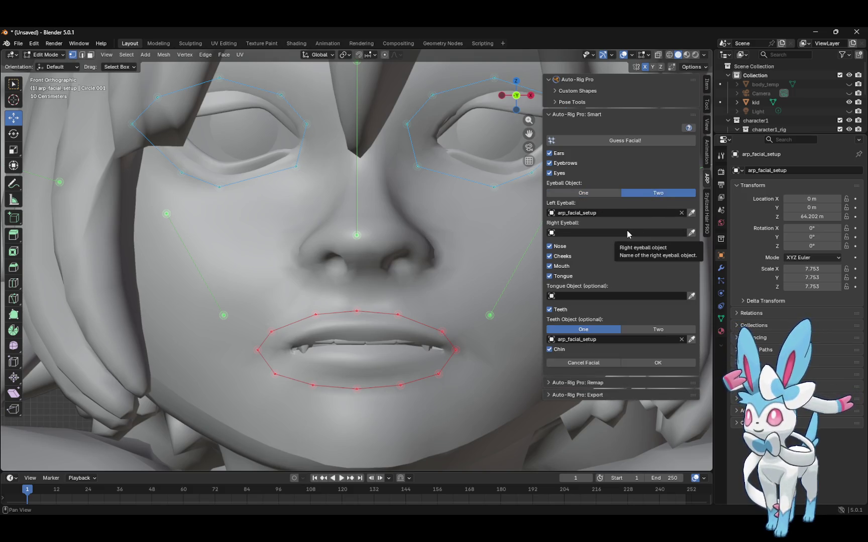
click(606, 195)
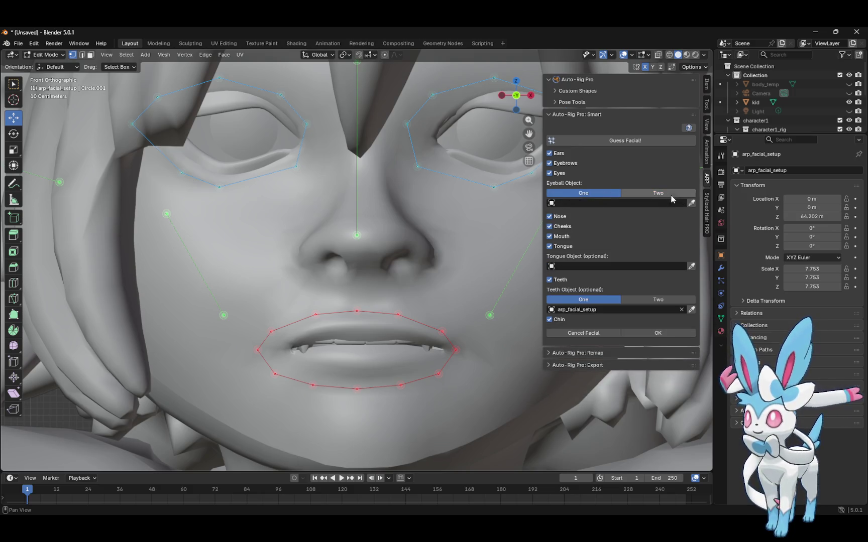
click(664, 194)
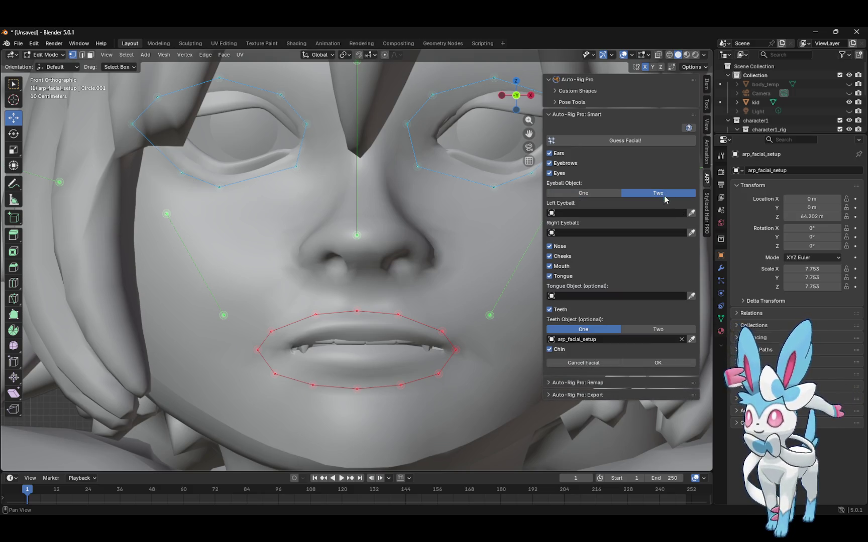
click(692, 213)
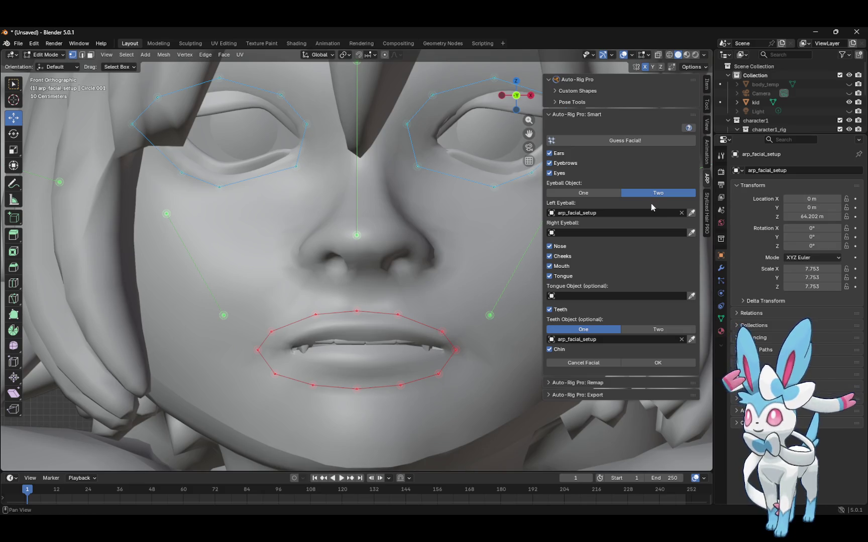
click(667, 231)
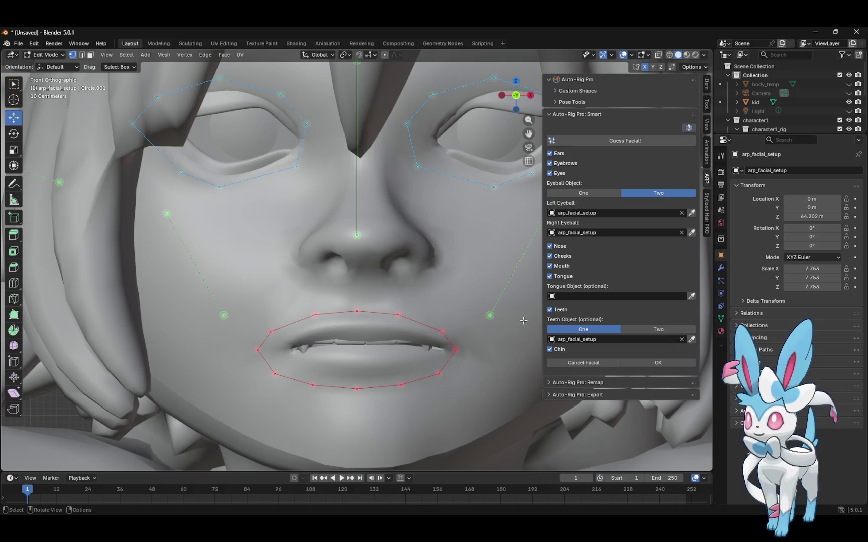
Switch to wireframe and select the top lip vertex of the mouth loop
click(669, 55)
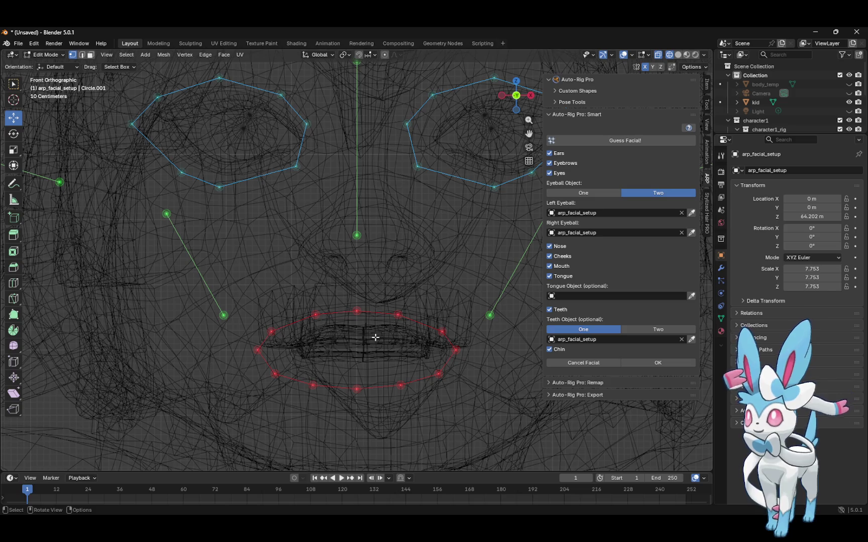
click(56, 56)
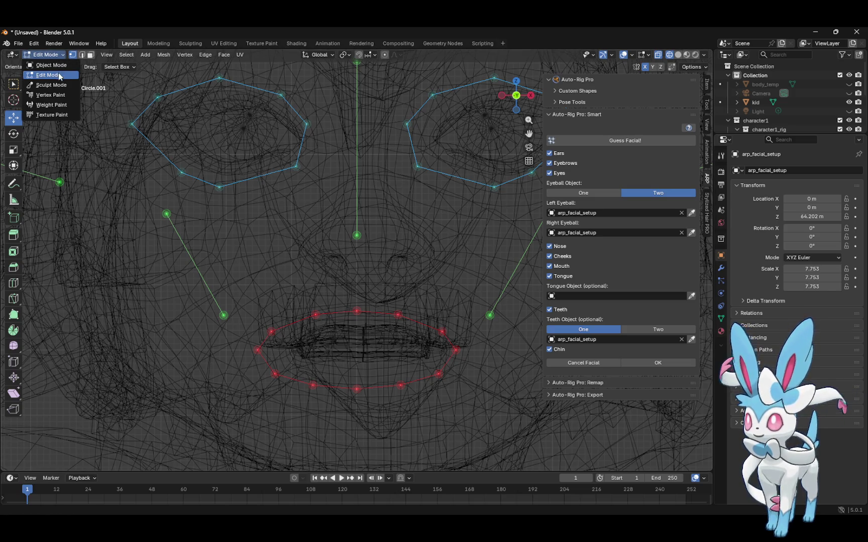
click(355, 335)
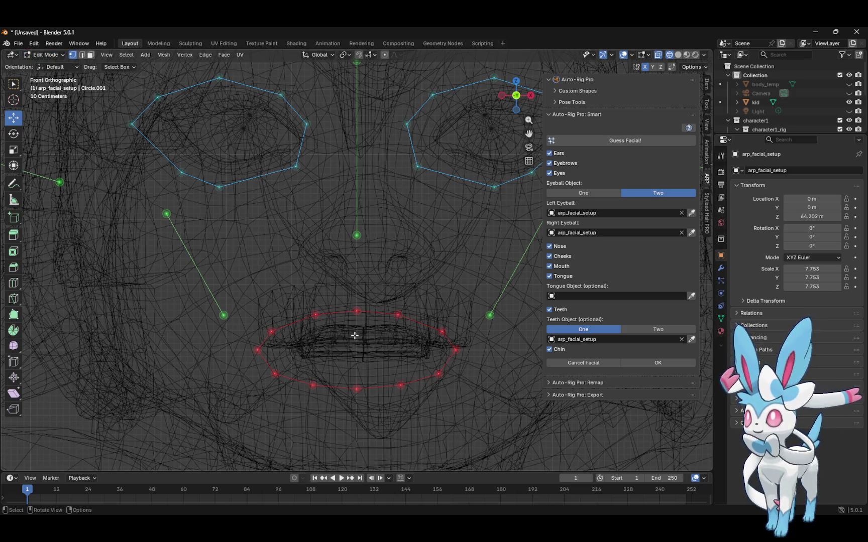
click(355, 335)
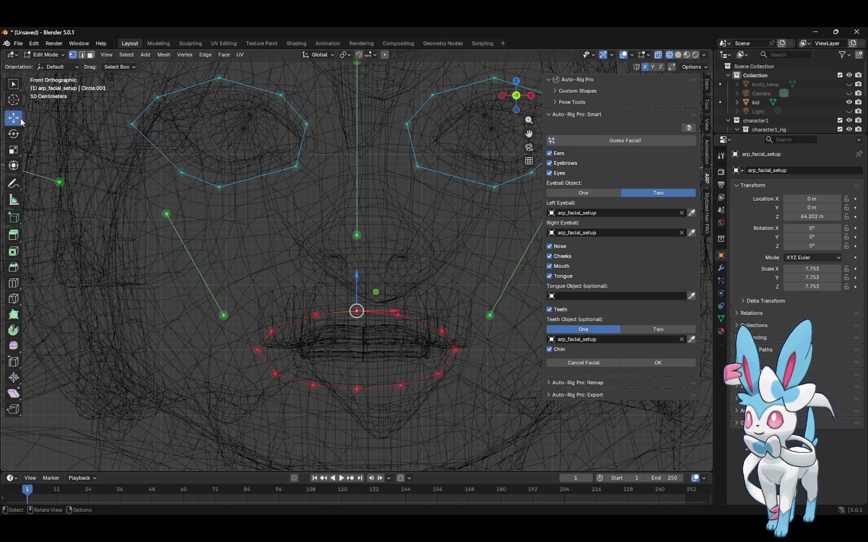
click(14, 84)
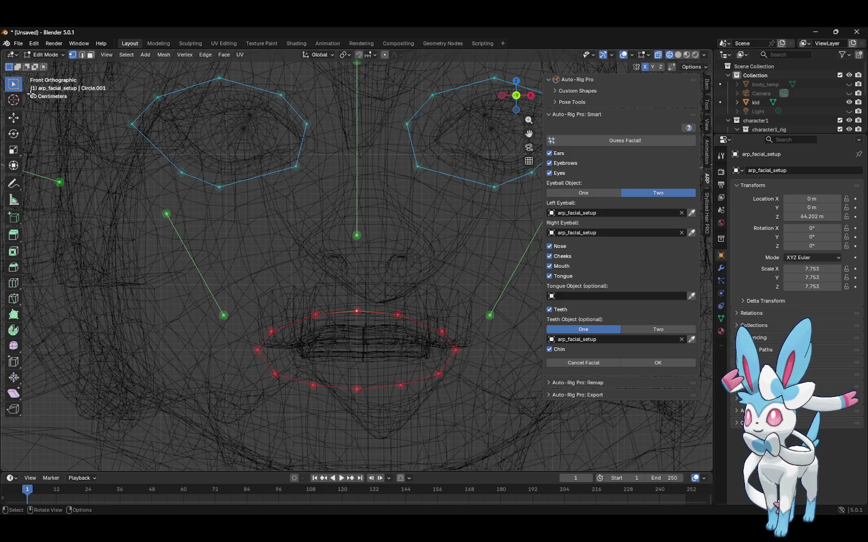
drag(346, 328, 384, 351)
click(361, 337)
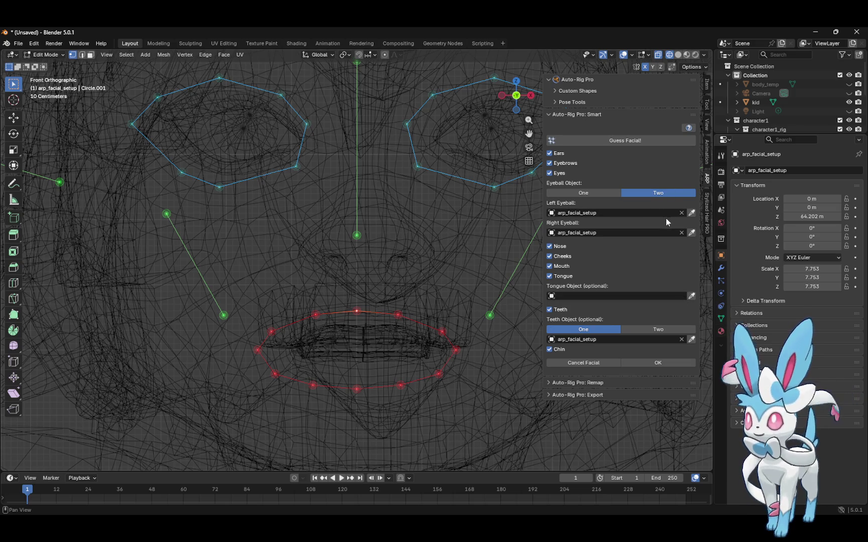
Confirm the lip selection with OK in the Smart facial panel
key(b)
key(Escape)
right_click(492, 134)
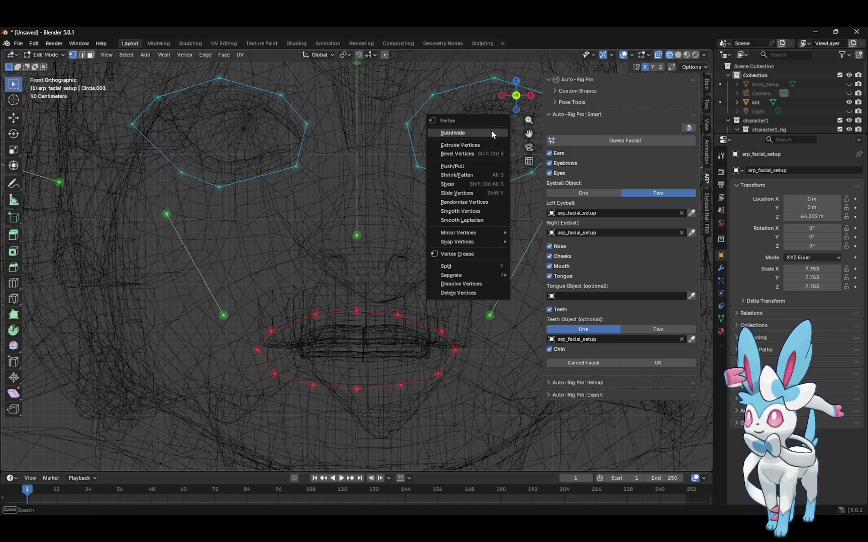
key(Escape)
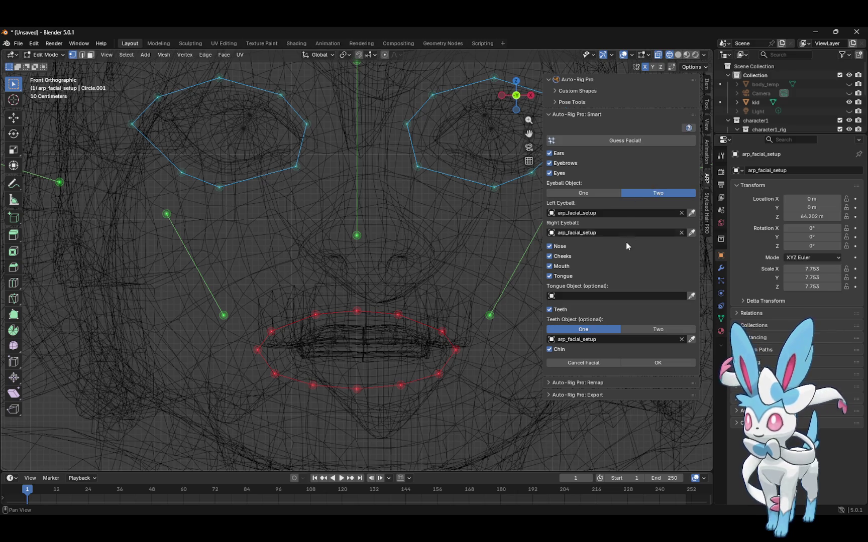
click(593, 362)
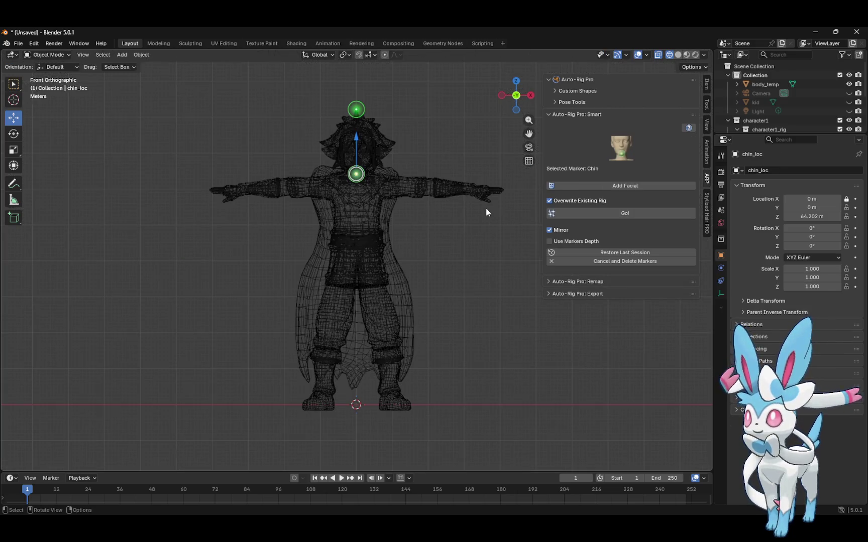
Cancel and delete all placed markers, switch to solid shading and select the kid mesh
click(623, 260)
click(51, 55)
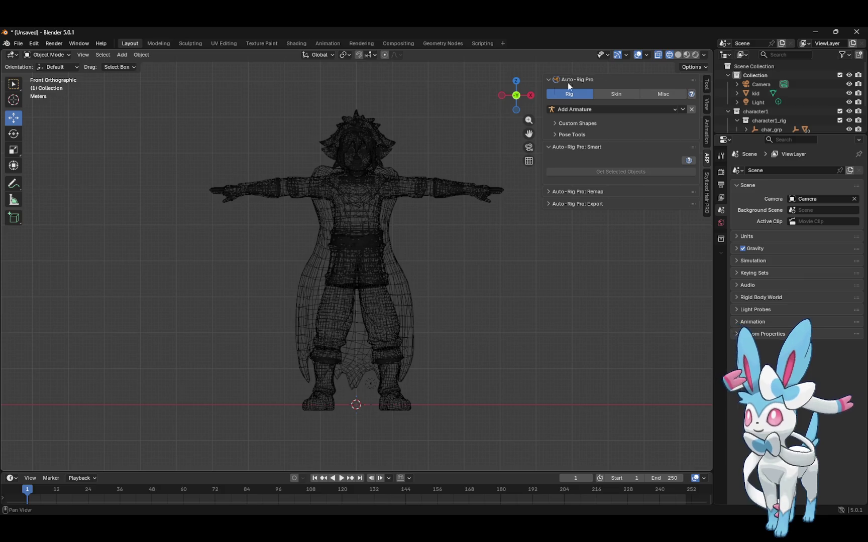
click(678, 54)
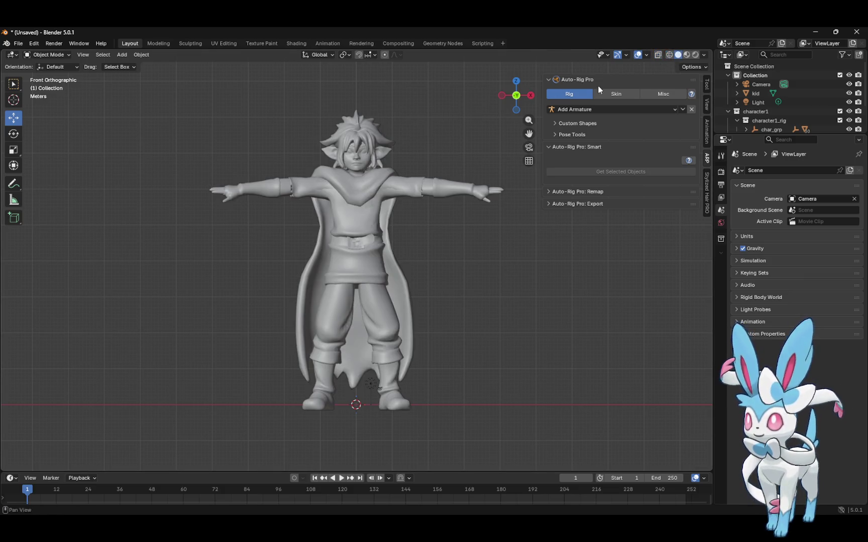
click(380, 208)
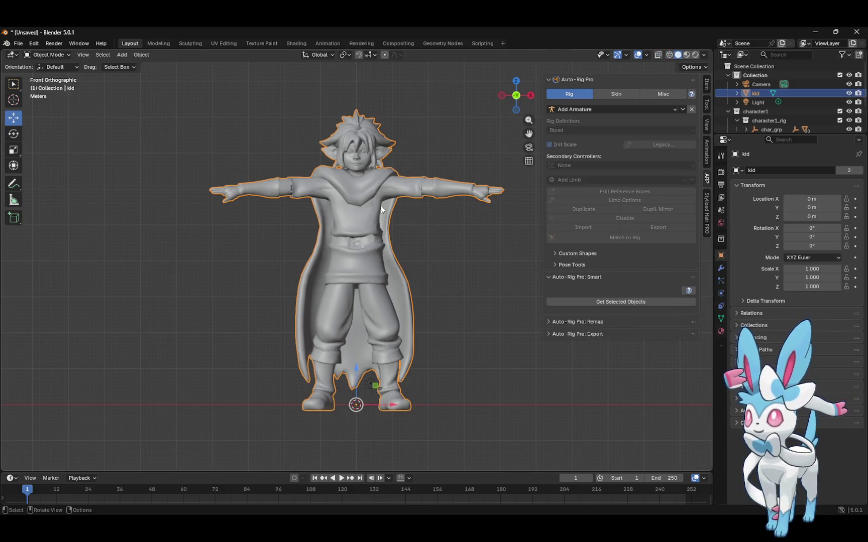
Browse the Object menu's entries, then close it without choosing anything
click(141, 54)
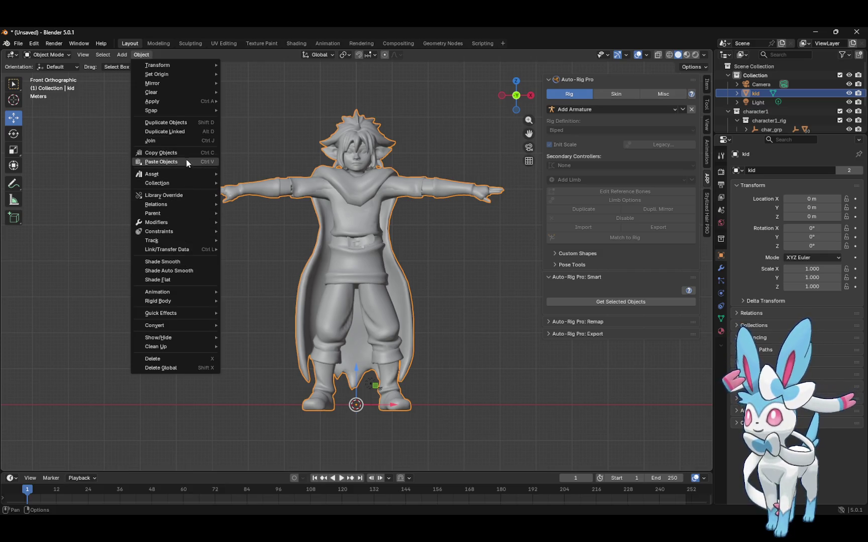
key(Escape)
click(140, 55)
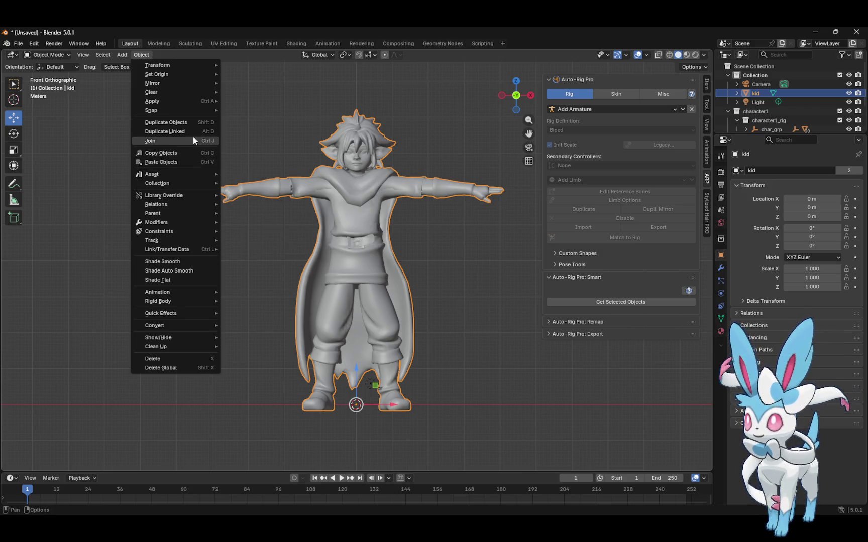
mouse_move(199, 98)
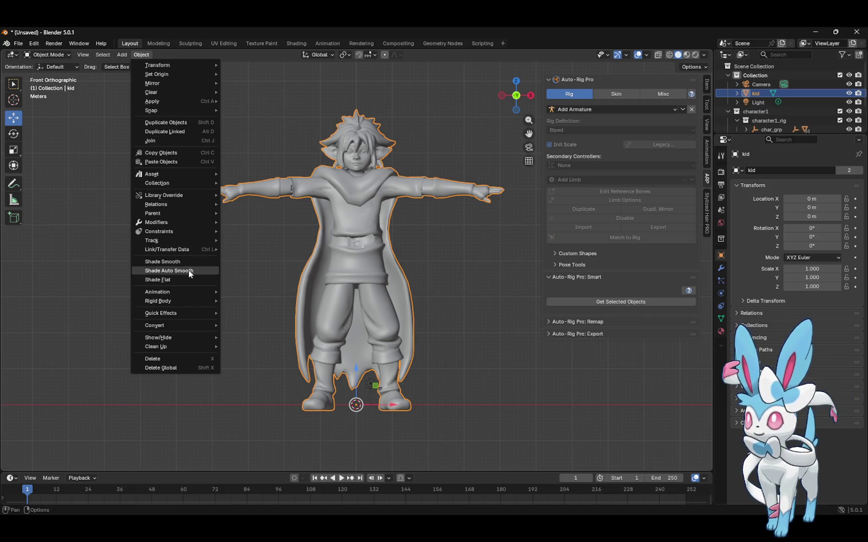
mouse_move(199, 324)
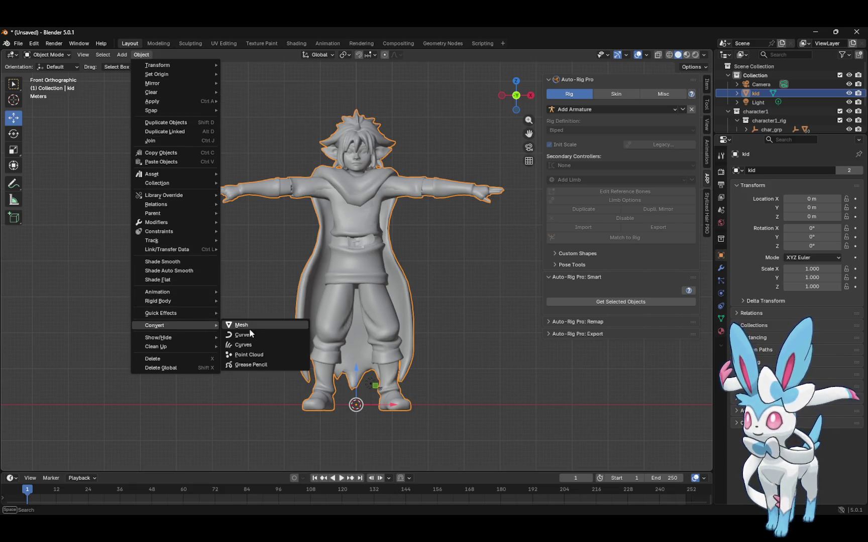
mouse_move(195, 340)
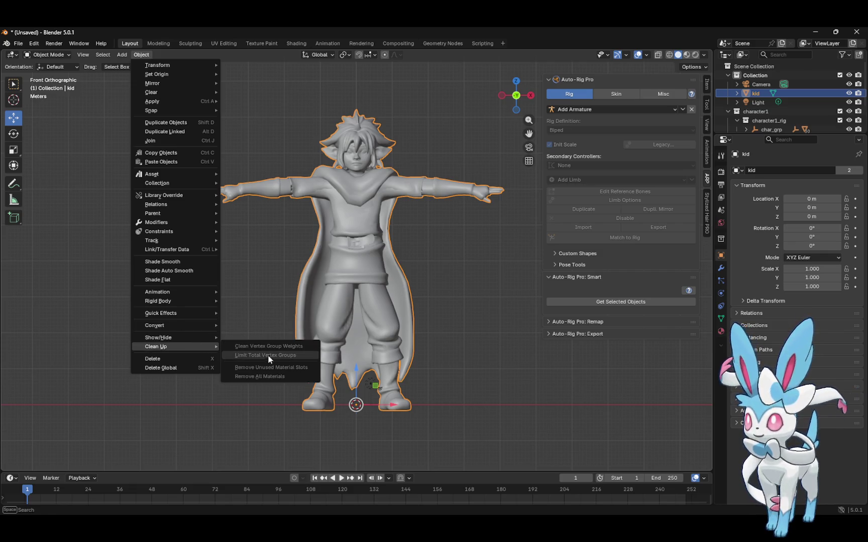
mouse_move(194, 197)
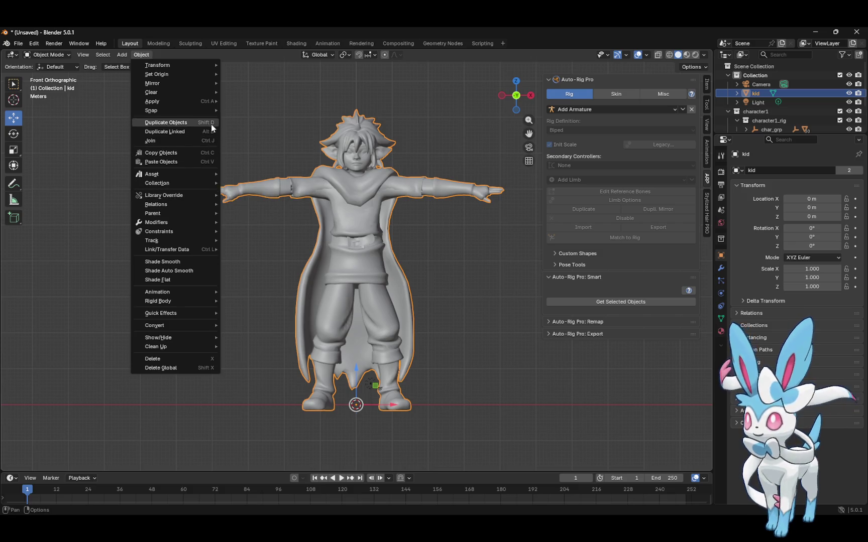
mouse_move(143, 67)
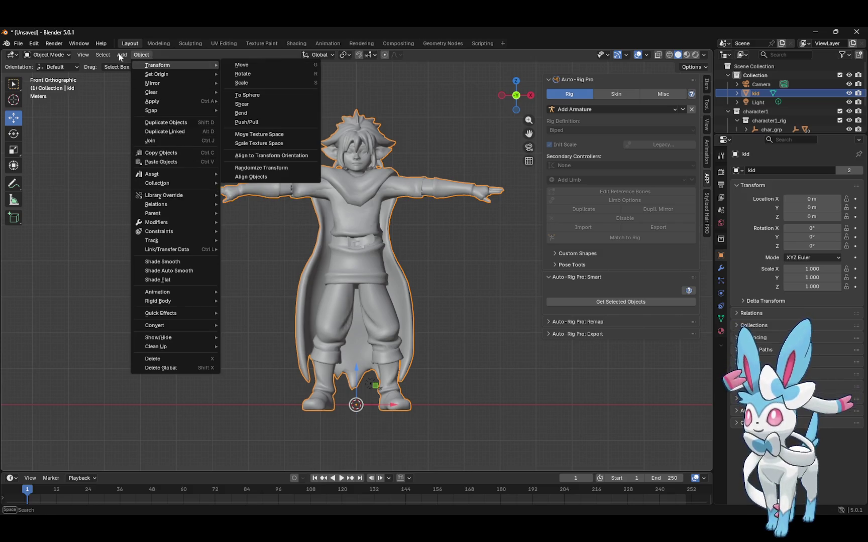
mouse_move(106, 56)
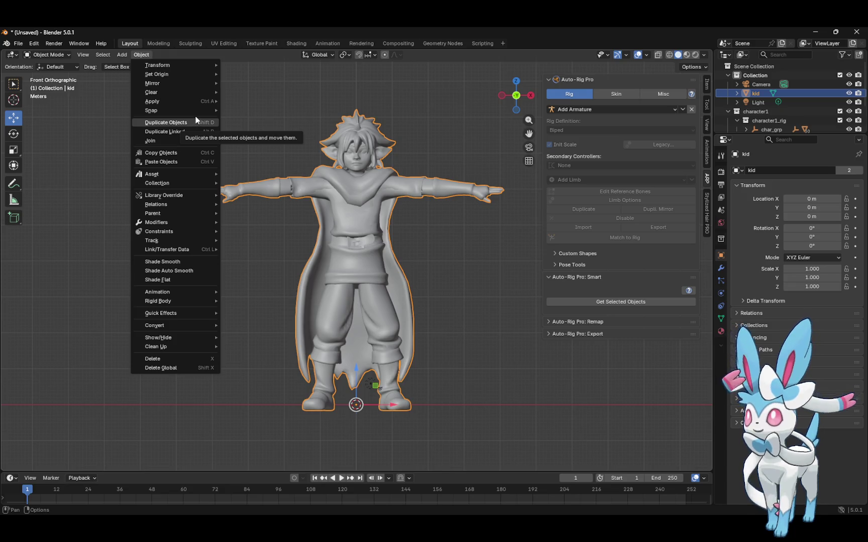
click(364, 163)
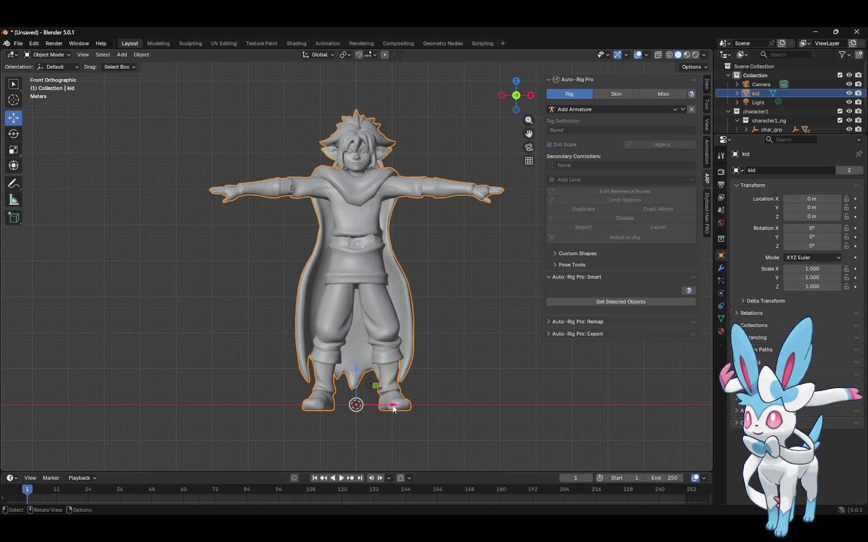
Move the kid 0.50262 m along X and start a Full Body Smart setup on it
drag(393, 407, 394, 397)
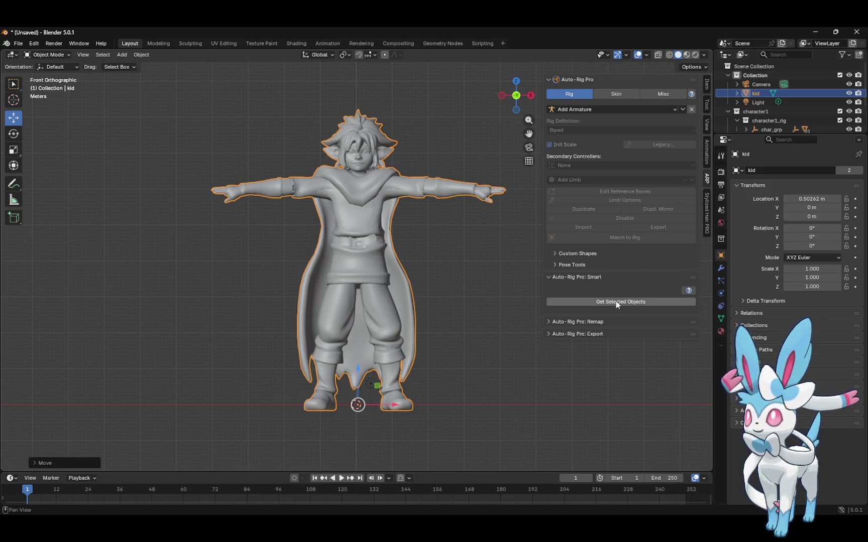
click(362, 163)
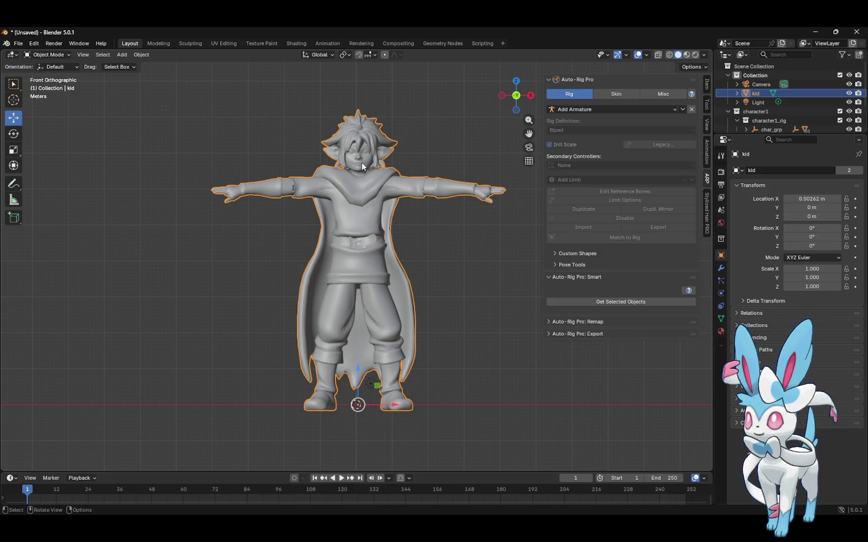
click(610, 300)
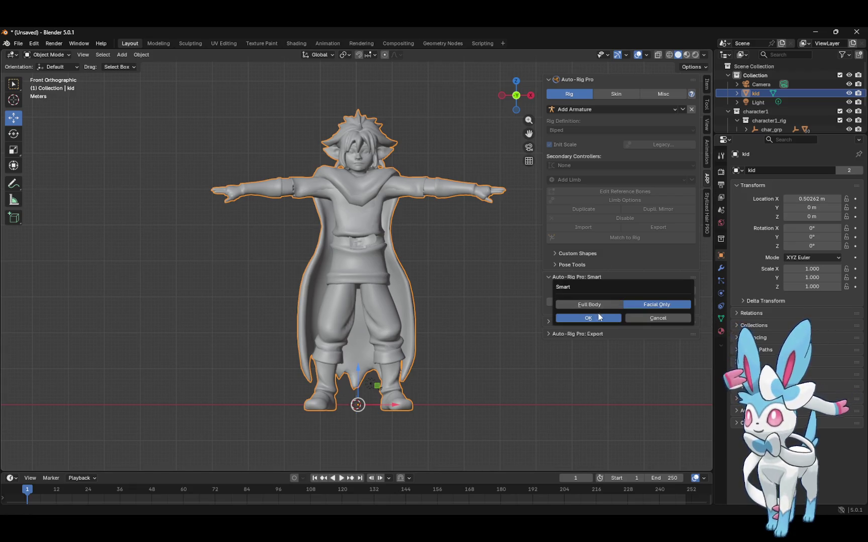
click(603, 307)
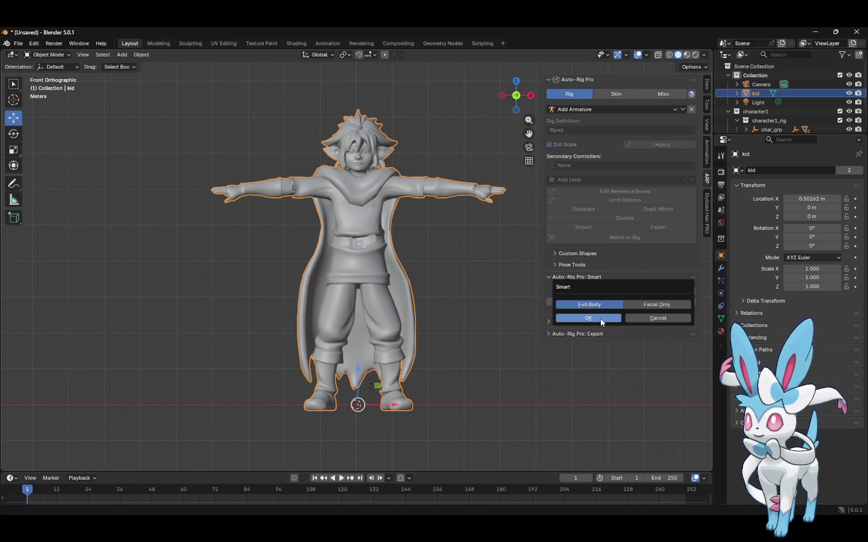
click(600, 319)
Add a neck marker, then cancel and delete the markers and reselect the kid
click(625, 151)
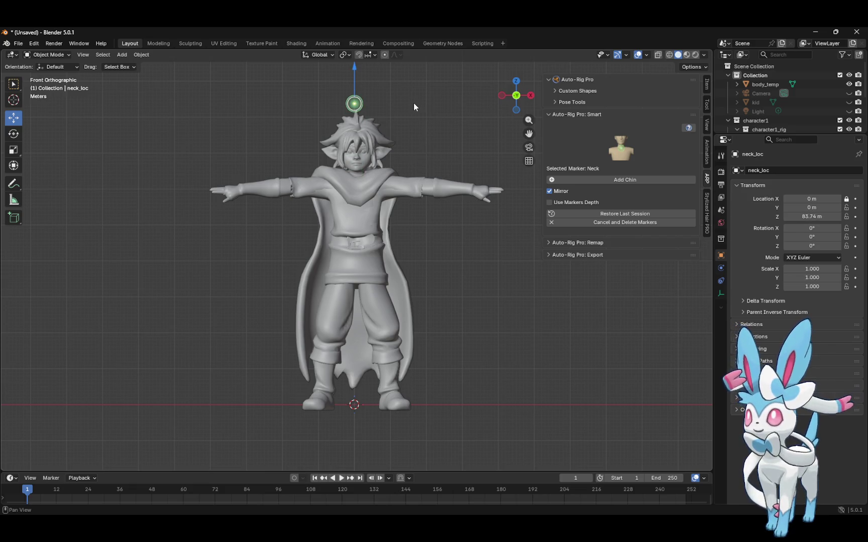
click(621, 222)
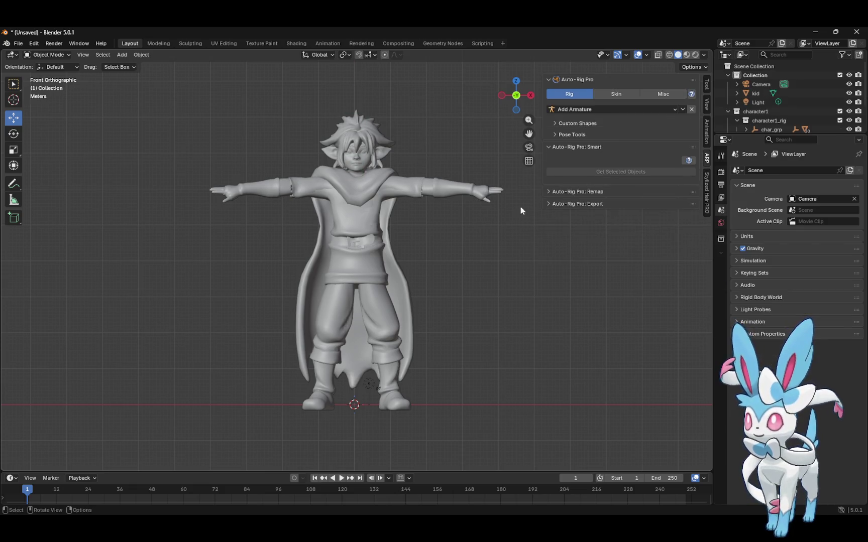
click(346, 219)
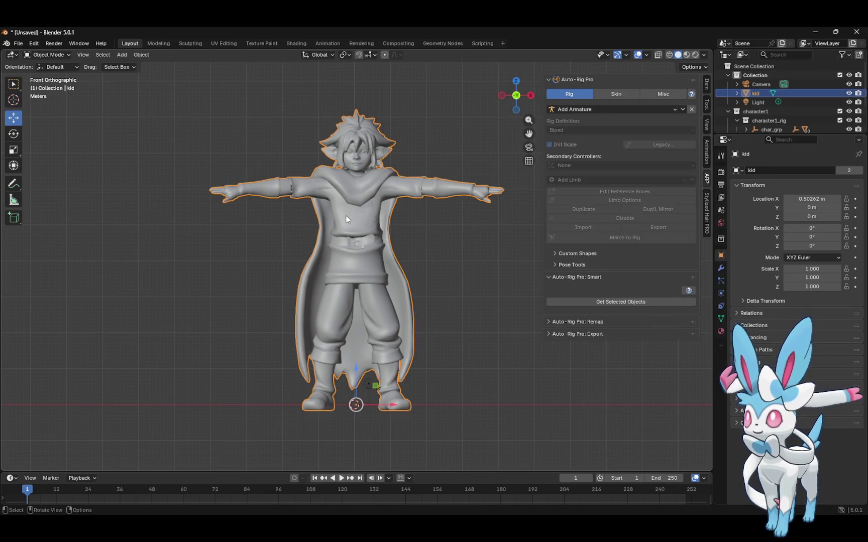
Recentre the kid, restart Smart setup and place the neck, chin and shoulder markers
drag(388, 400, 383, 404)
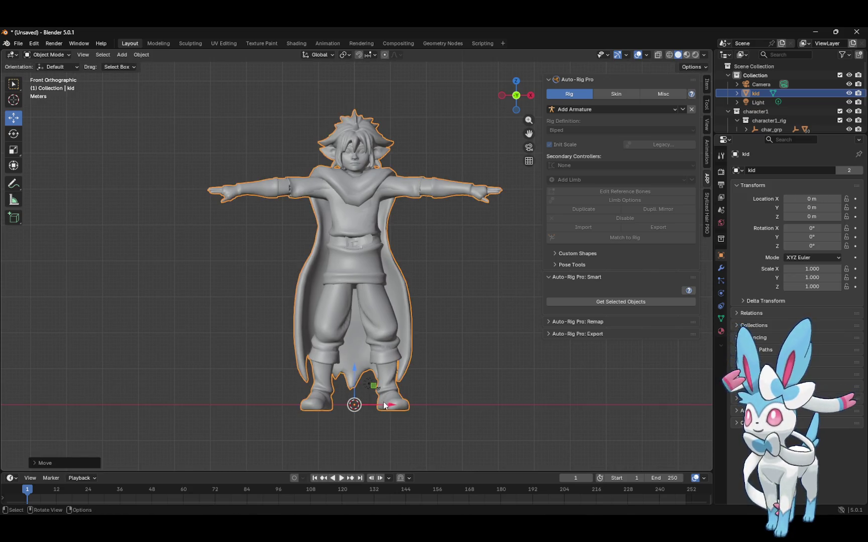
click(613, 302)
click(581, 317)
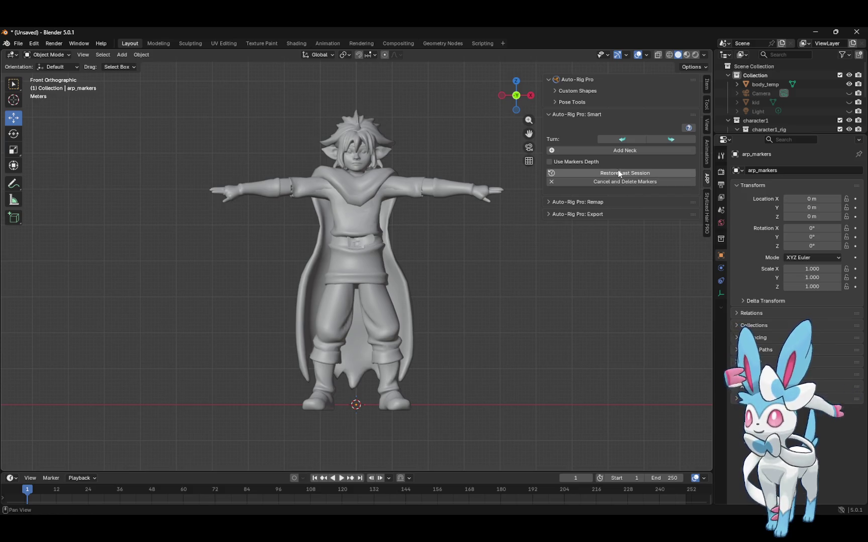
click(623, 150)
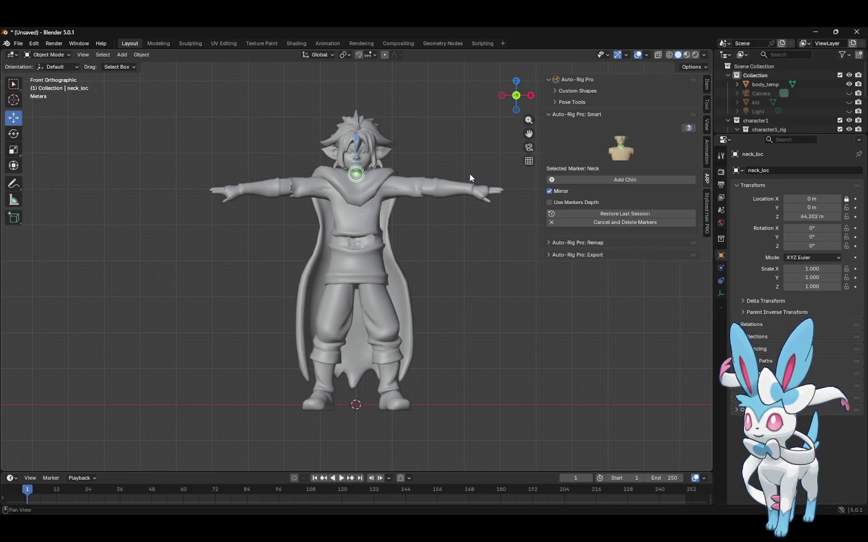
click(618, 180)
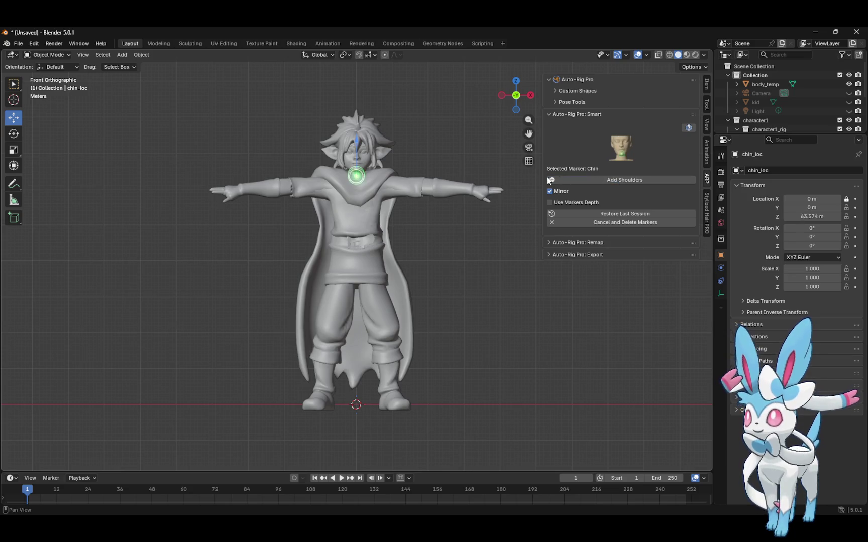
click(510, 169)
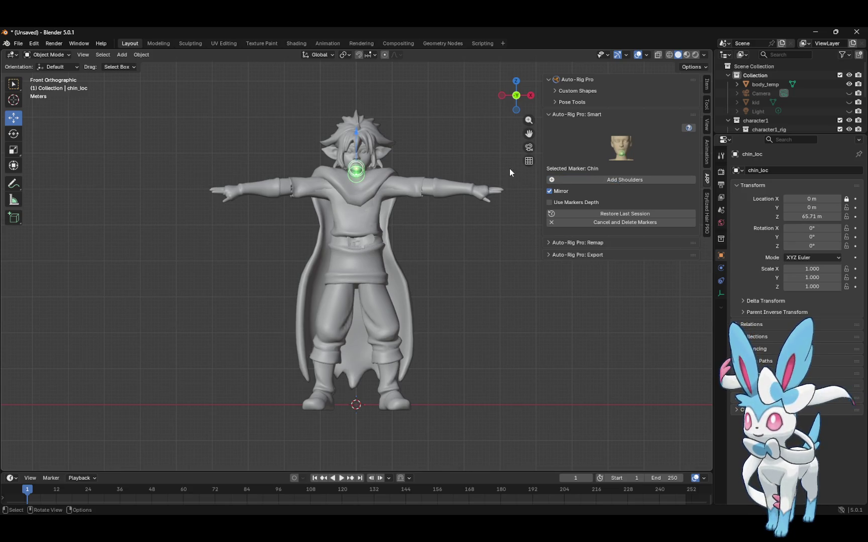
click(640, 180)
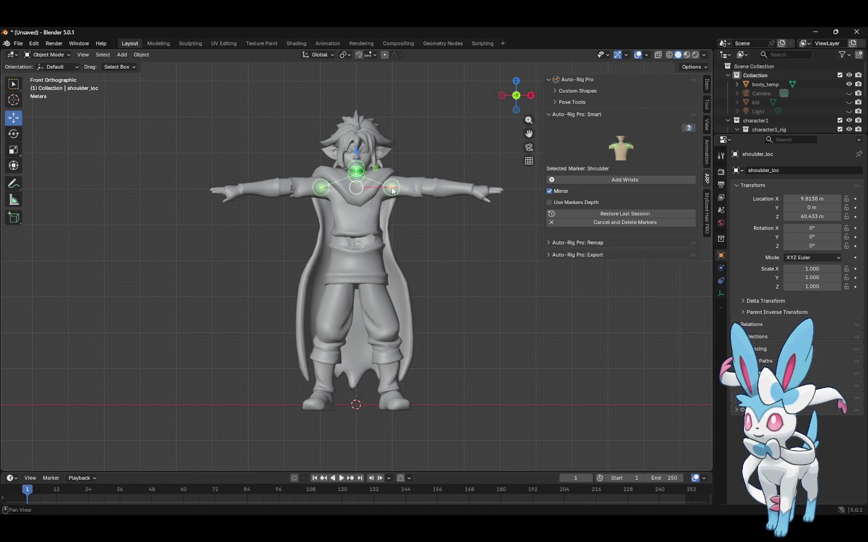
click(386, 186)
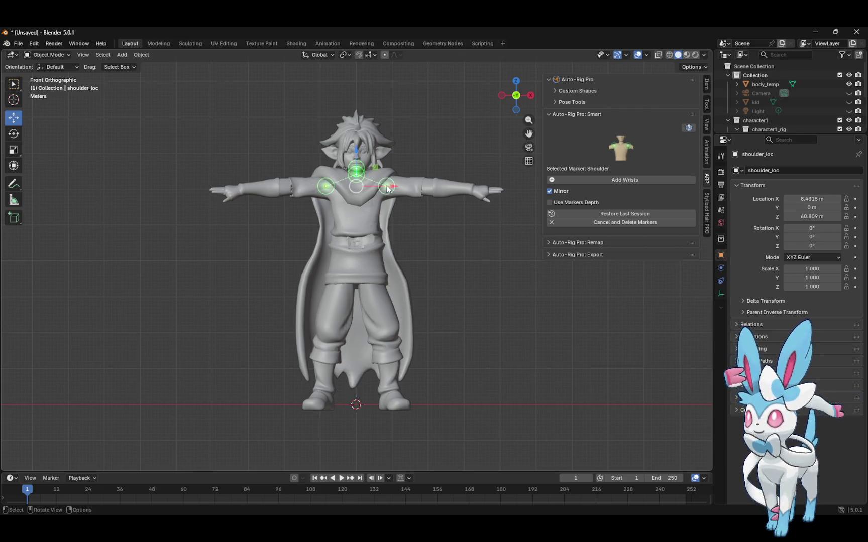
Place the wrist, hand-tip, spine-root and ankle markers, and set fingers to 2
click(624, 179)
click(473, 191)
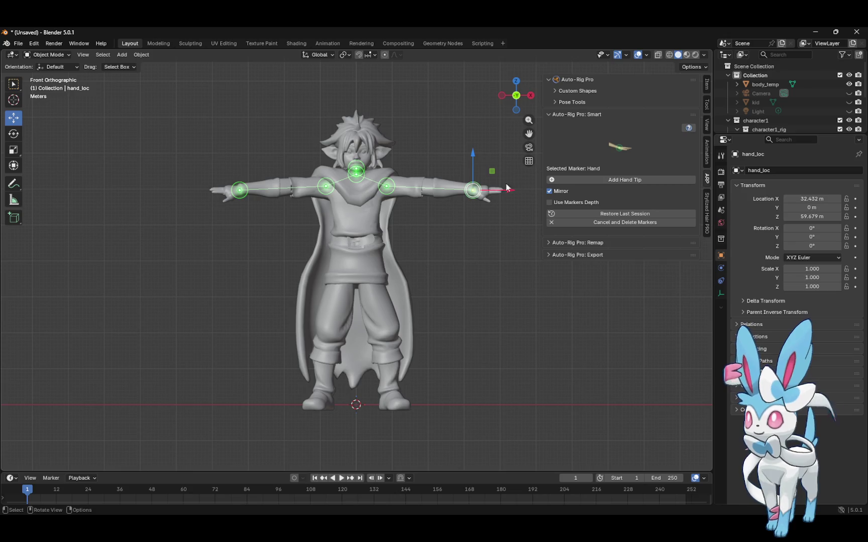
click(617, 179)
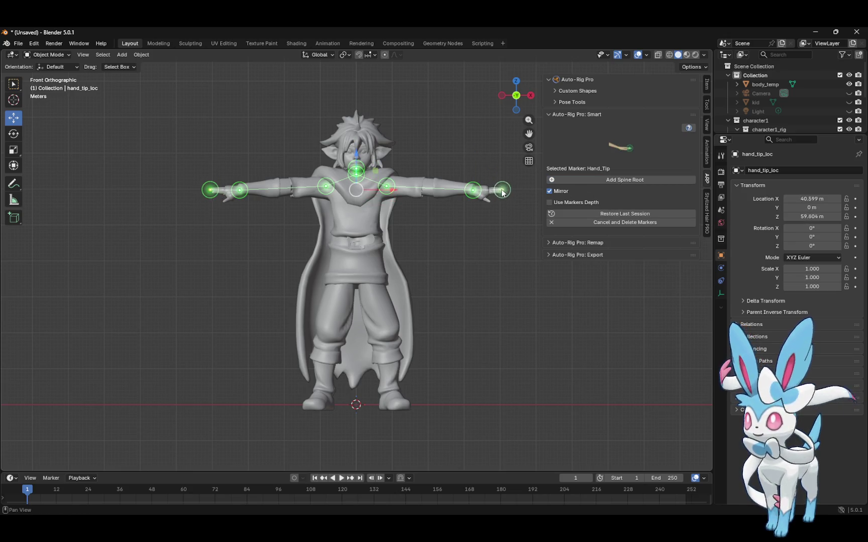
click(504, 192)
click(624, 179)
click(421, 271)
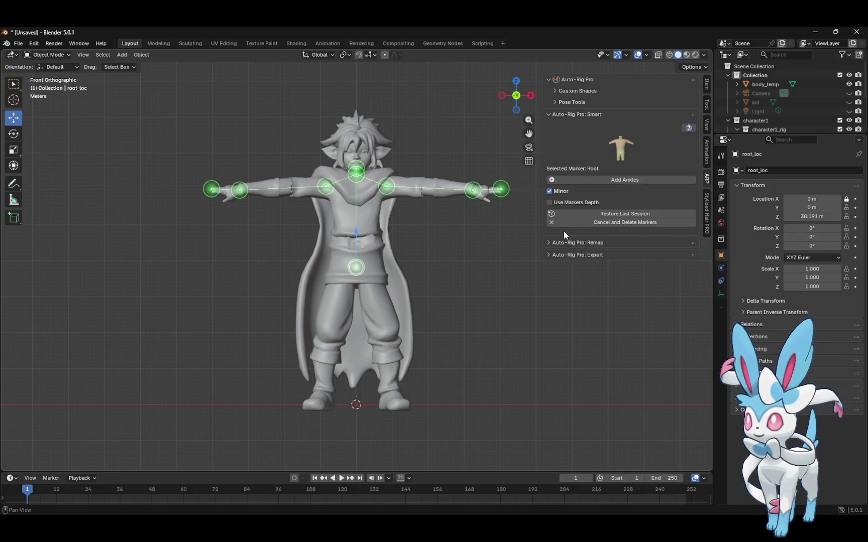
click(620, 176)
click(388, 394)
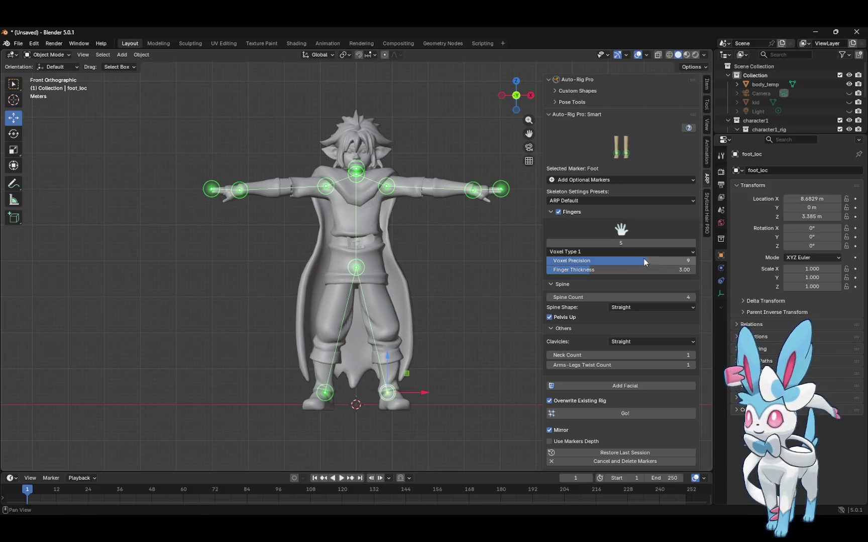
mouse_move(648, 244)
mouse_down()
mouse_move(573, 253)
mouse_move(598, 246)
mouse_up()
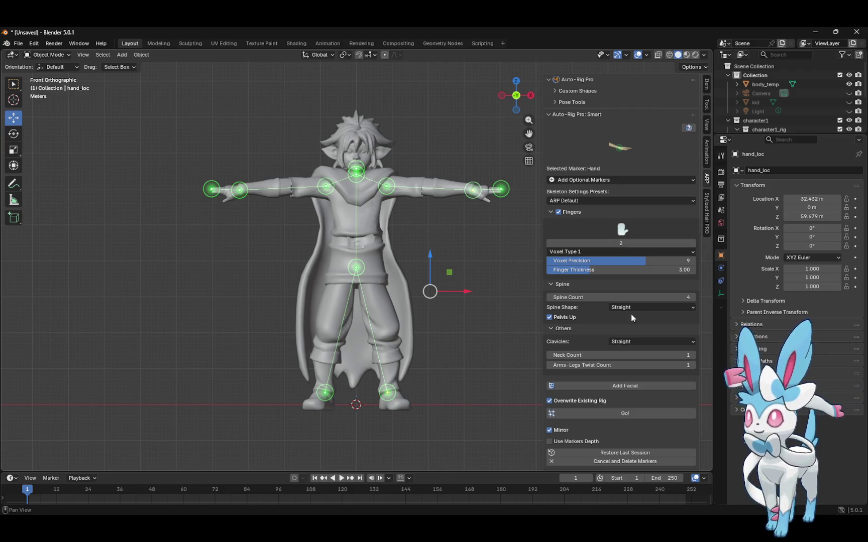
Set Neck Count to 2 and Arms-Legs Twist Count to 2 in the Smart skeleton settings
drag(649, 355, 657, 355)
click(653, 365)
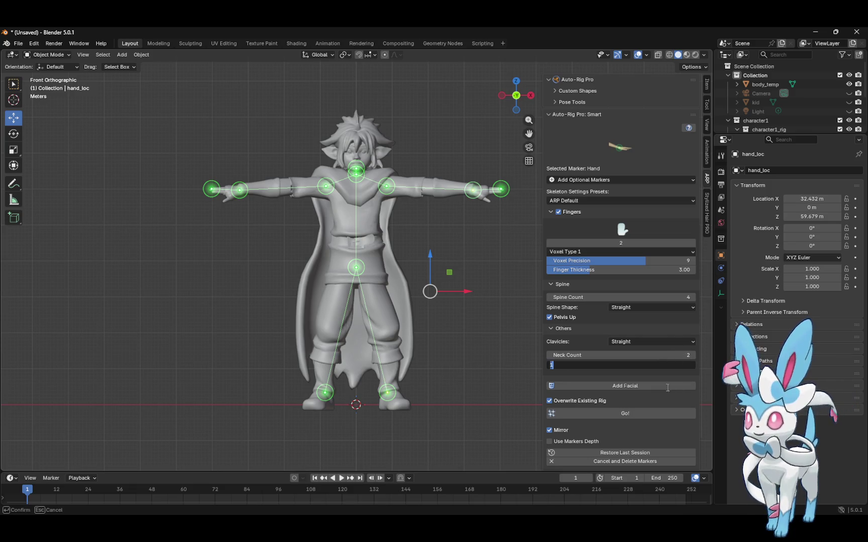
key(Return)
drag(599, 366, 614, 367)
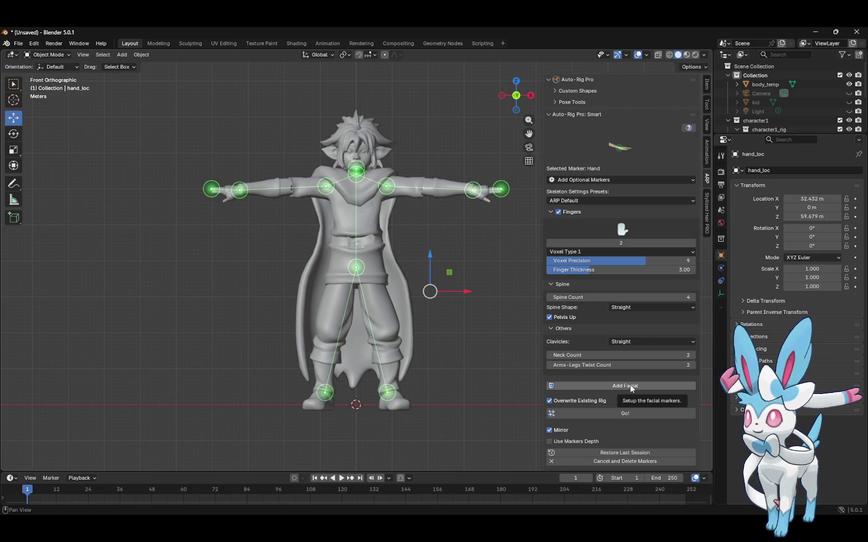
Add the facial markers, lower the right cheek markers and fit the mouth ring onto the lips
click(630, 386)
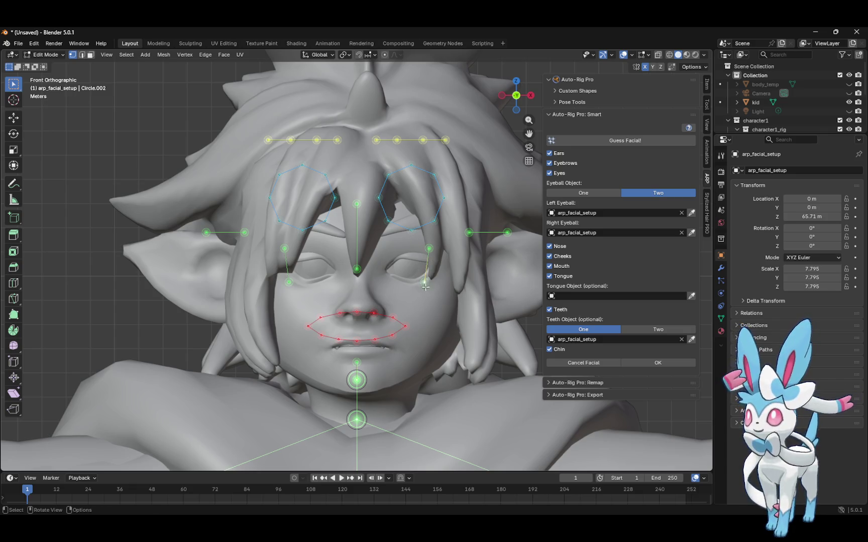
click(14, 117)
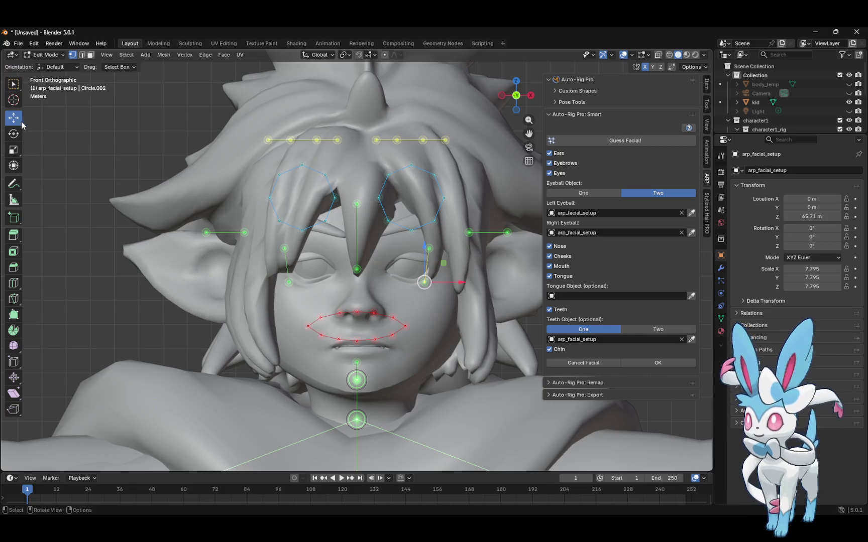
drag(426, 284, 425, 334)
click(429, 248)
drag(428, 248, 441, 294)
drag(298, 286, 402, 348)
drag(360, 327, 363, 352)
Move the nose marker to the nose tip, lower the mid-brow marker and fit the eye circle
click(356, 269)
drag(356, 271, 357, 312)
click(360, 214)
mouse_move(362, 217)
mouse_down()
mouse_move(362, 285)
mouse_move(362, 265)
mouse_up()
click(399, 211)
drag(411, 198, 411, 268)
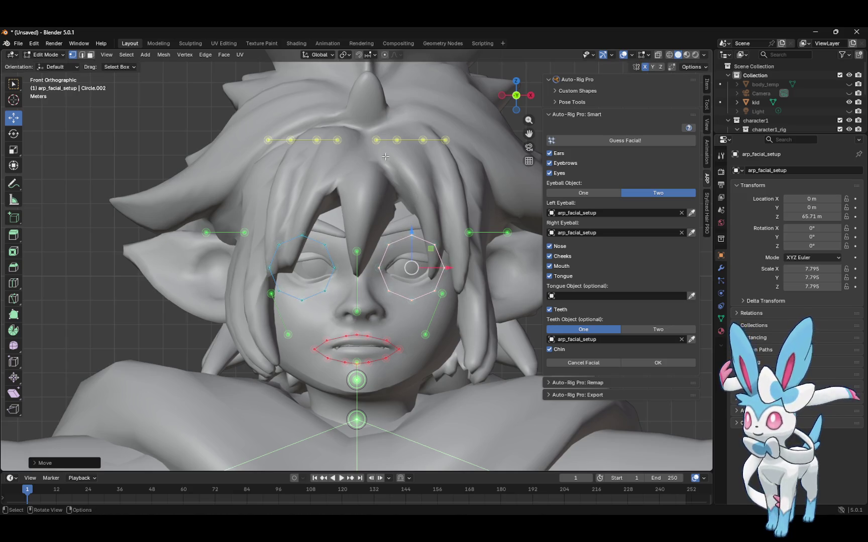
Lower the three top eyebrow markers onto the brow
click(375, 141)
mouse_move(375, 140)
mouse_down()
mouse_move(379, 230)
mouse_move(370, 235)
mouse_up()
click(397, 140)
drag(397, 140, 394, 228)
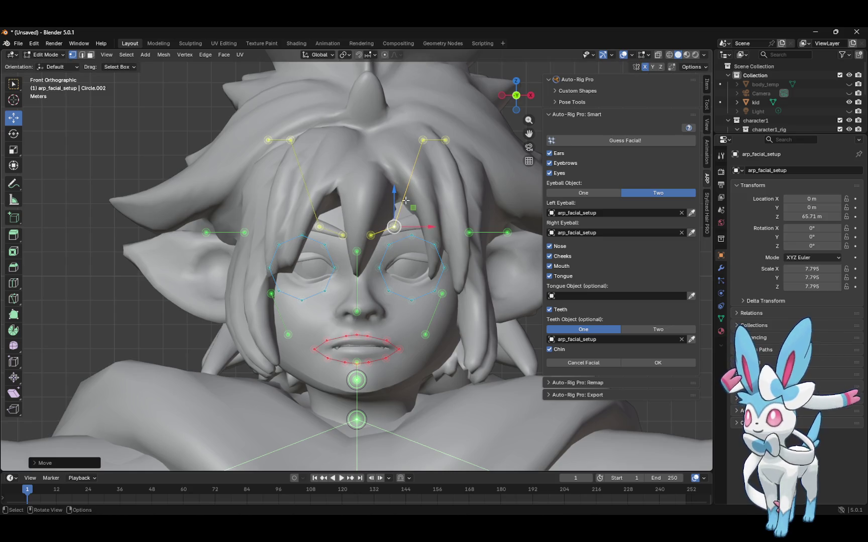
click(423, 140)
mouse_move(423, 140)
mouse_down()
mouse_move(425, 213)
mouse_move(413, 224)
mouse_move(446, 139)
mouse_move(440, 227)
mouse_up()
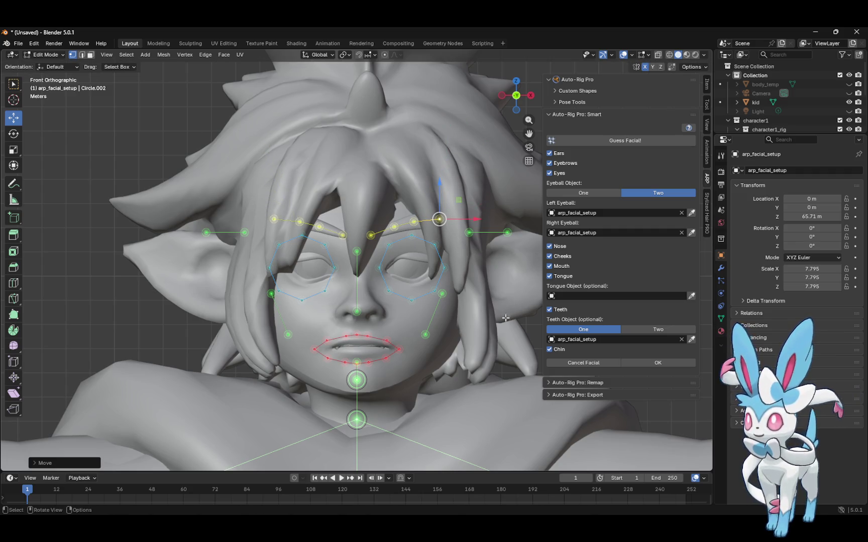
Move the side marker onto the cheek and the ear marker onto the ear, then zoom to the nose
drag(244, 232, 251, 293)
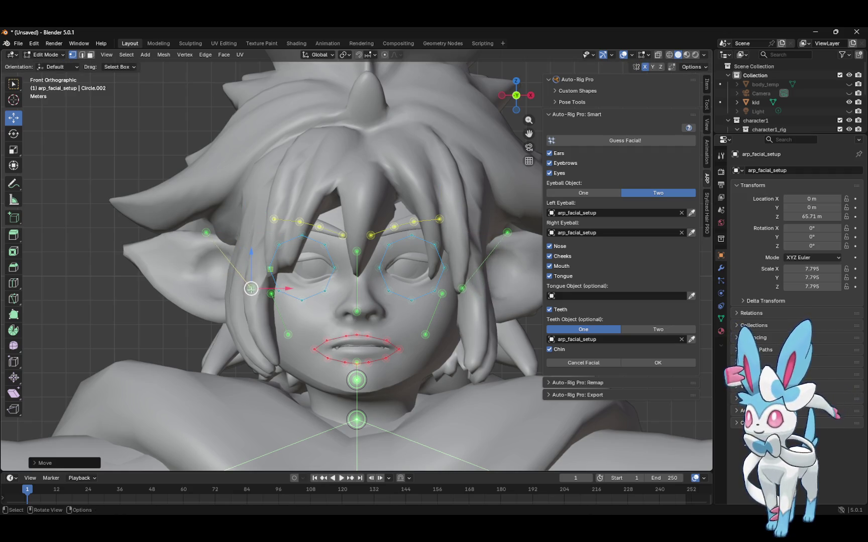
click(206, 232)
drag(206, 232, 127, 250)
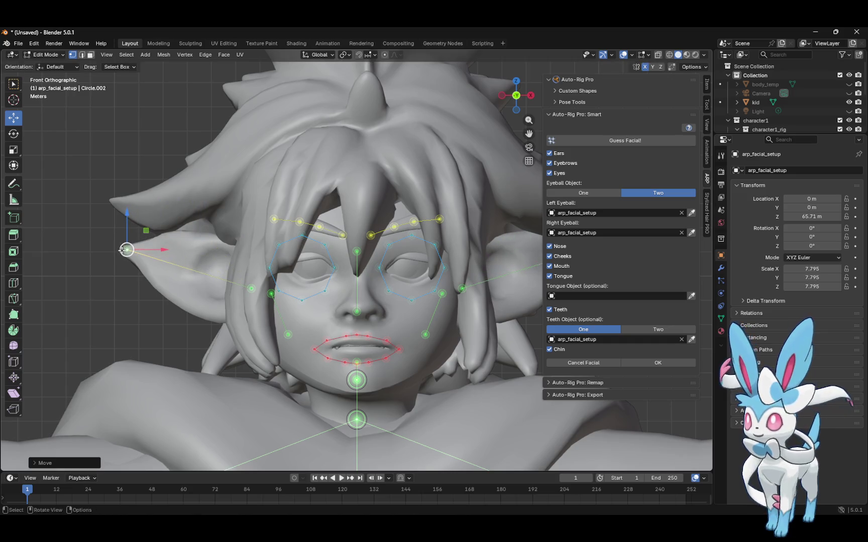
click(251, 289)
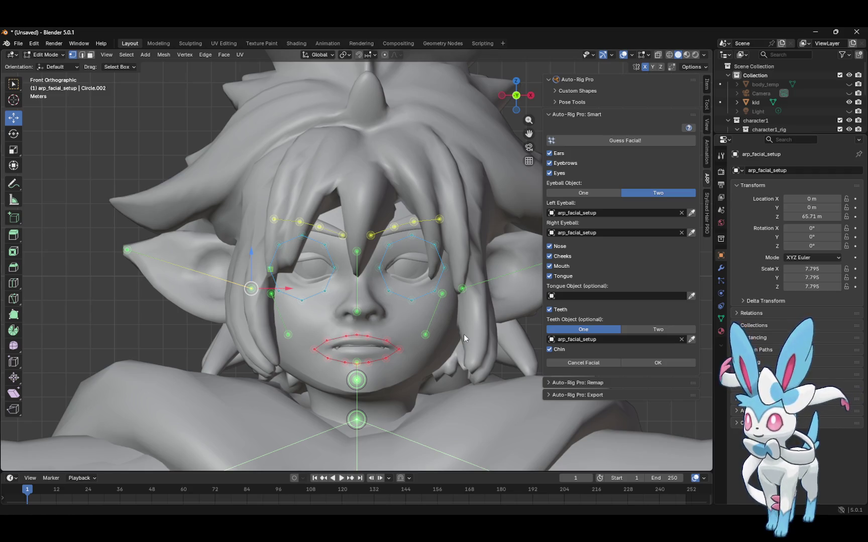
drag(529, 120, 537, 64)
mouse_move(528, 120)
mouse_down()
mouse_move(536, 42)
mouse_move(505, 479)
mouse_move(527, 122)
mouse_move(519, 209)
mouse_move(515, 143)
mouse_move(523, 158)
mouse_move(503, 402)
mouse_up()
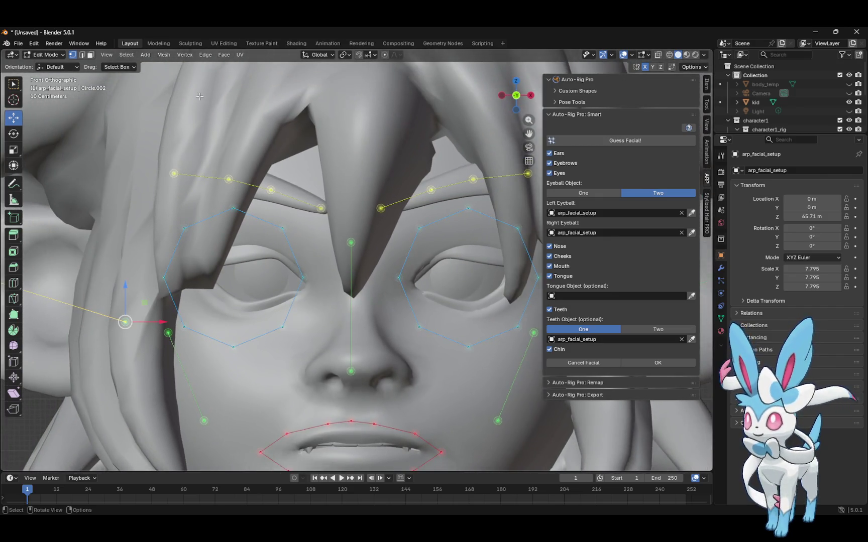
Switch the viewport back to Object Mode through the interaction mode dropdown
click(45, 54)
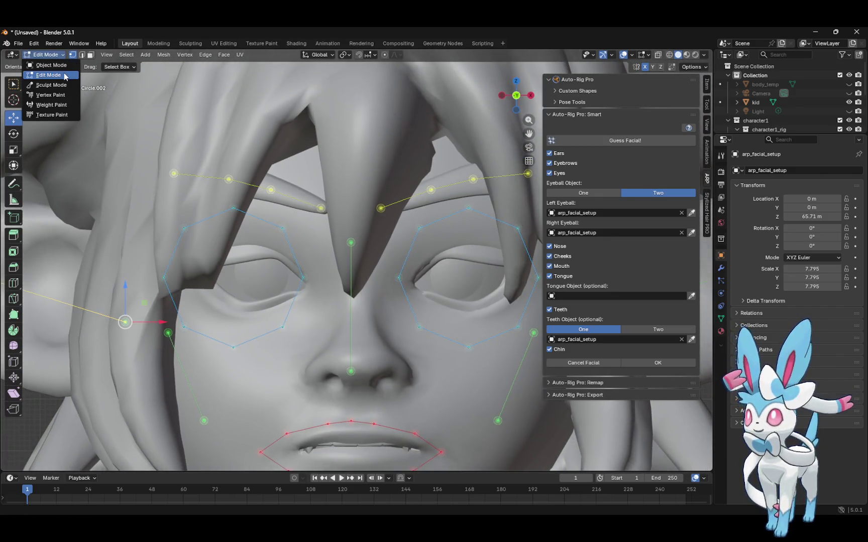
click(91, 56)
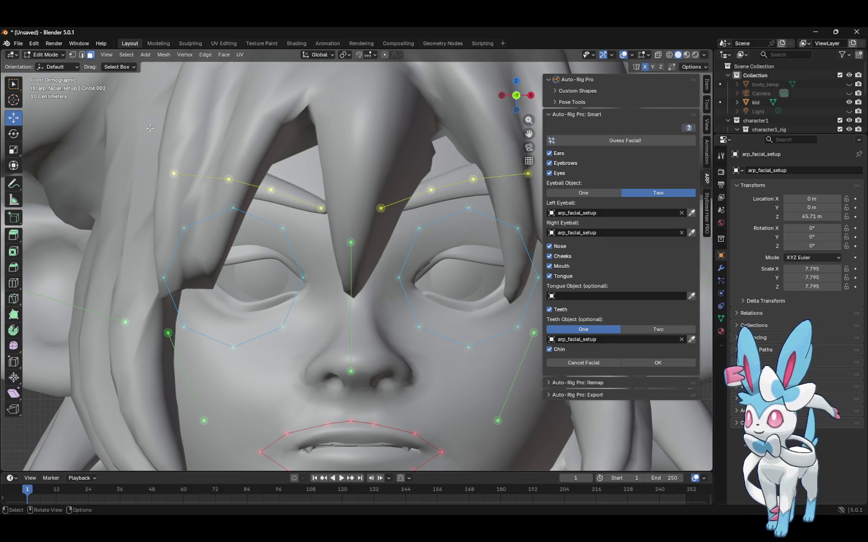
click(50, 55)
click(50, 65)
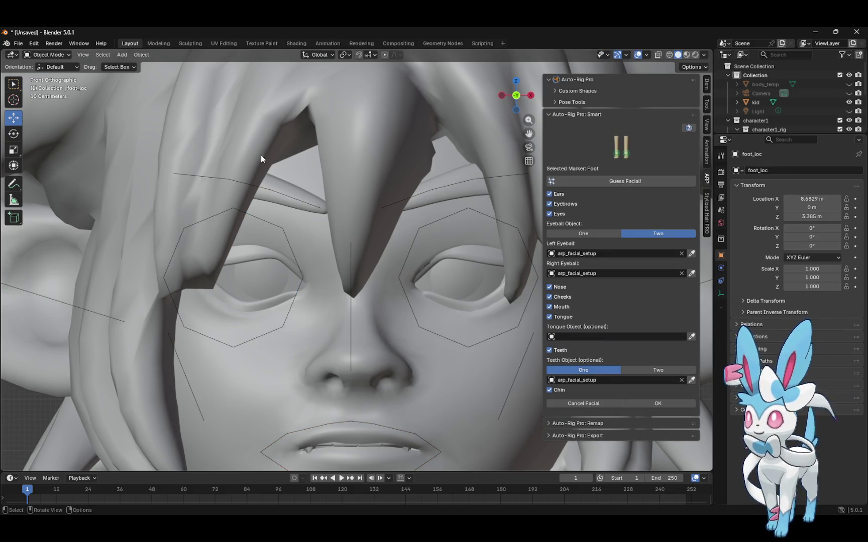
click(312, 168)
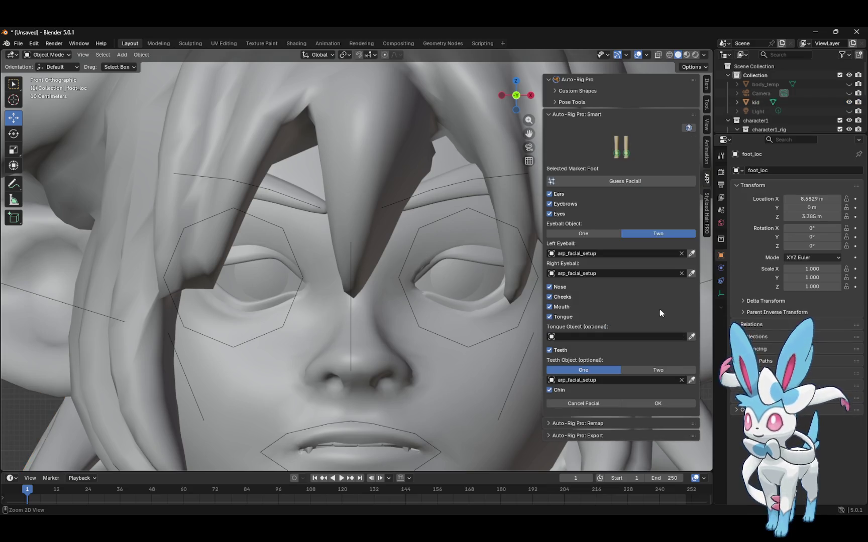
click(638, 181)
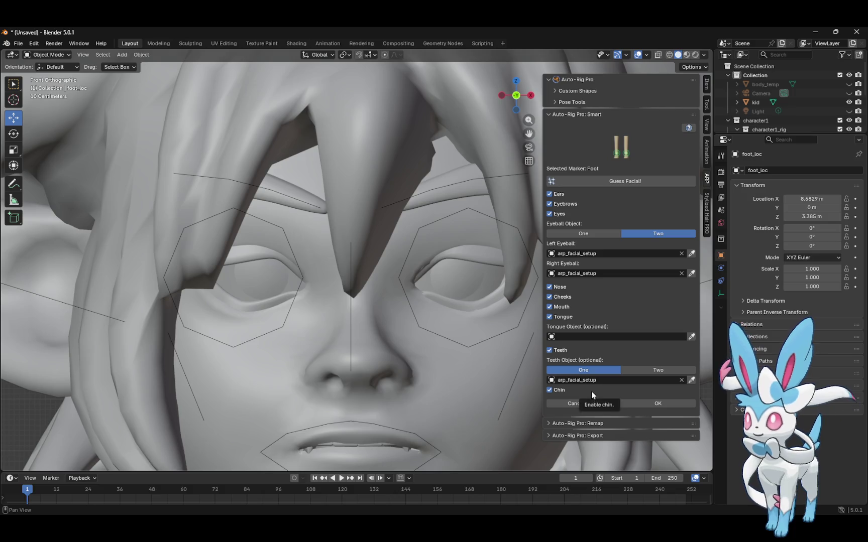
click(35, 45)
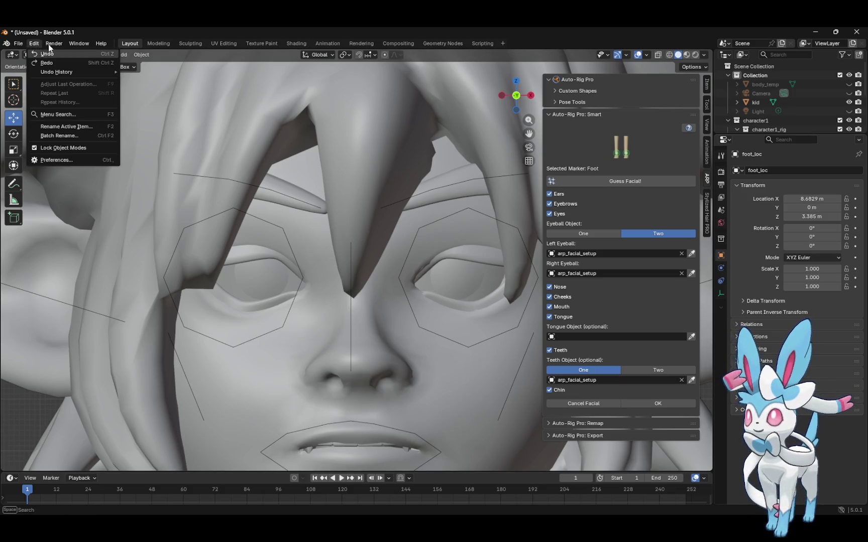
click(63, 158)
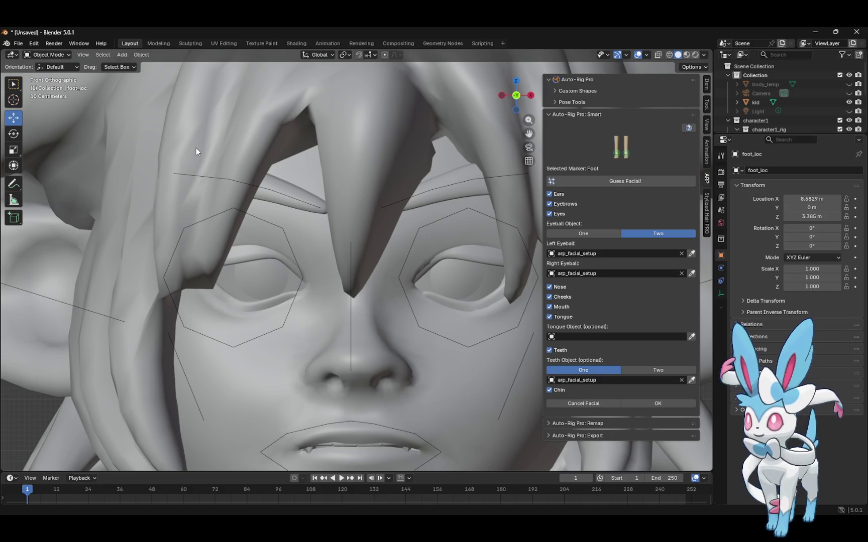
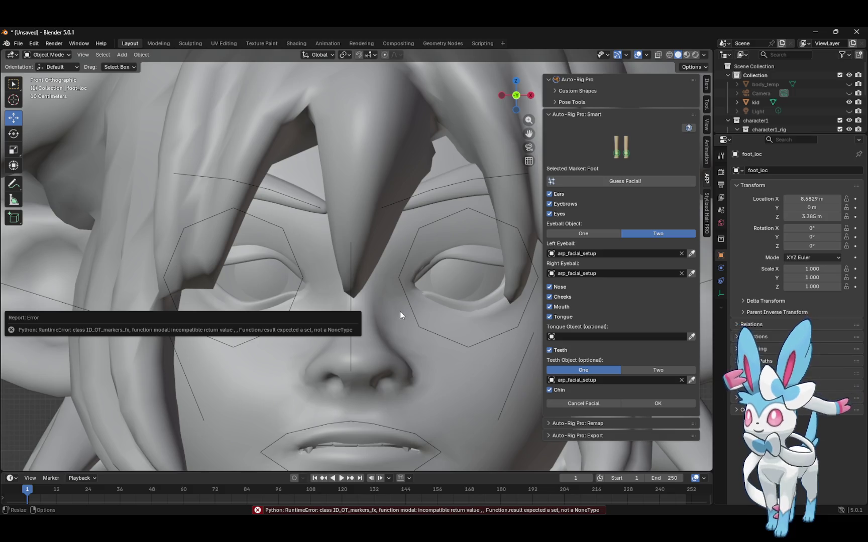
Run Guess Facial! for the facial markers, then exit the facial setup back to the Smart body markers
click(624, 182)
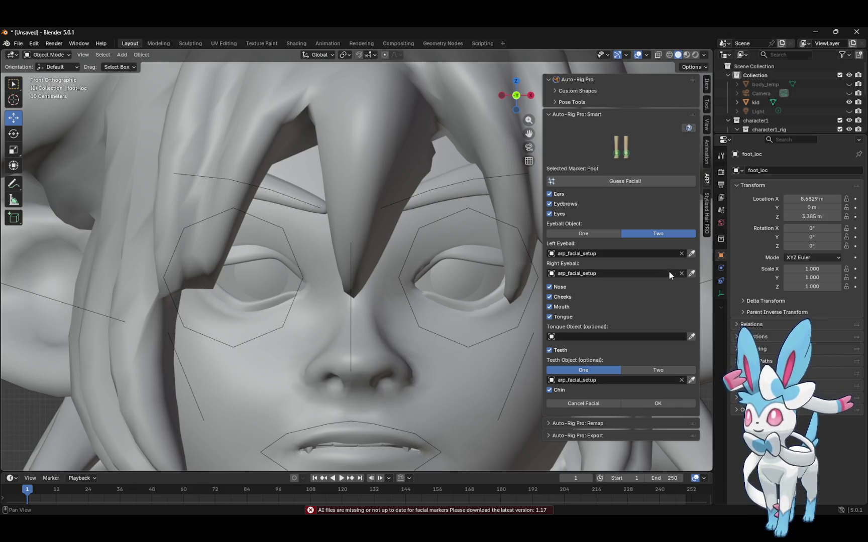
click(593, 403)
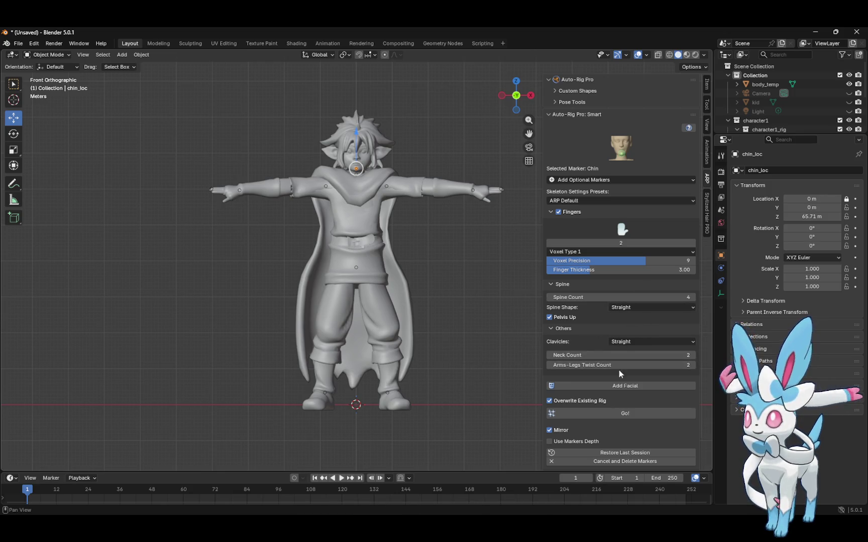
Launch rig detection with Go!, then return to Object Mode and box-select the kid mesh and markers
click(619, 411)
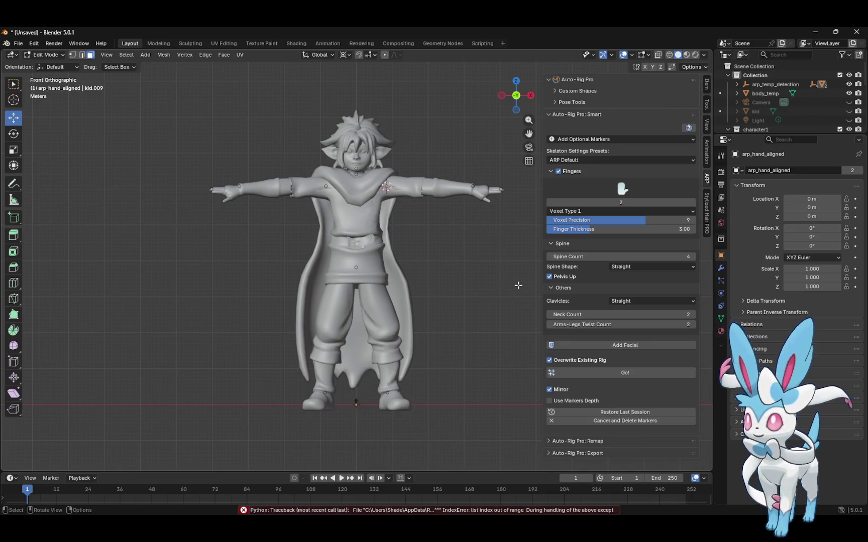
click(45, 54)
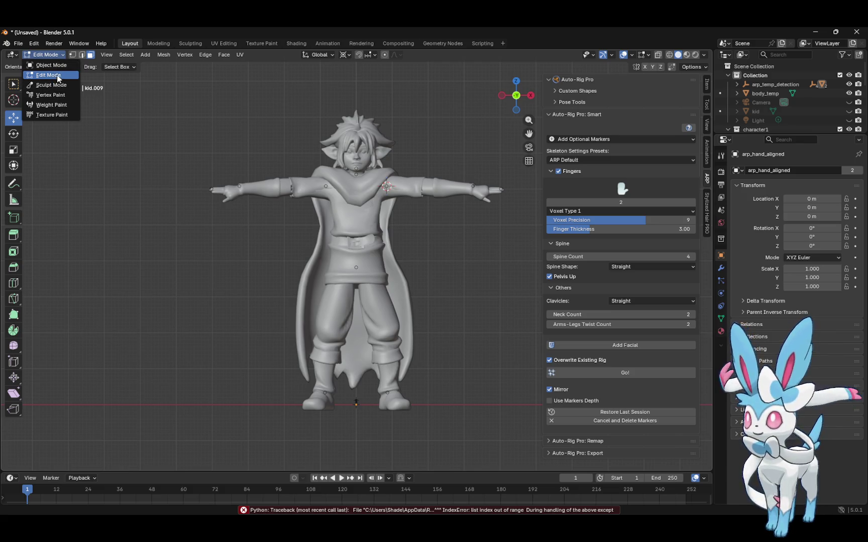
click(58, 66)
mouse_move(150, 85)
mouse_down()
mouse_move(493, 303)
mouse_move(527, 426)
mouse_up()
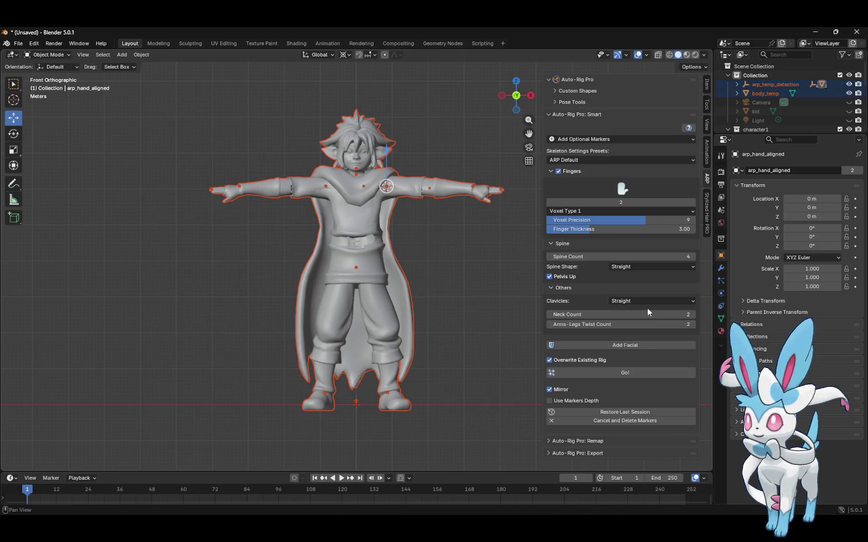
Generate the biped reference rig and box-select the right arm's hand bone
click(626, 372)
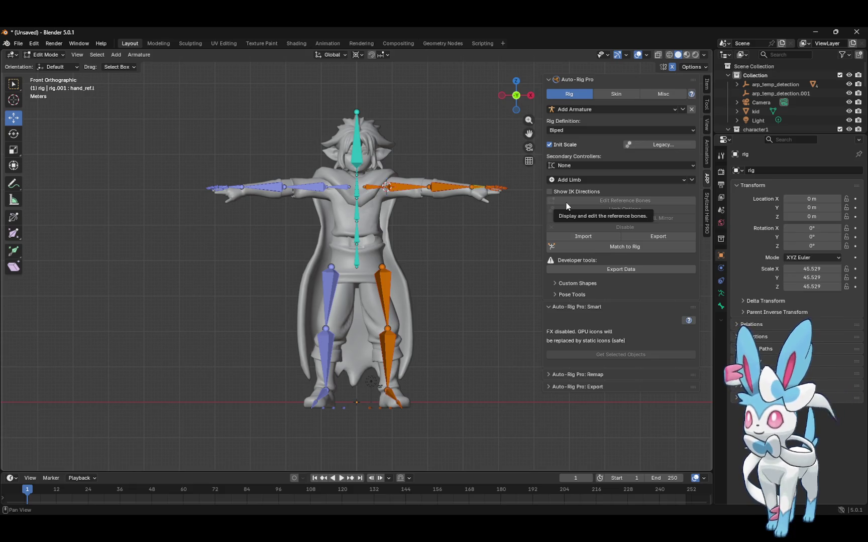
key(b)
mouse_move(468, 167)
mouse_down()
mouse_move(501, 211)
mouse_move(514, 213)
mouse_up()
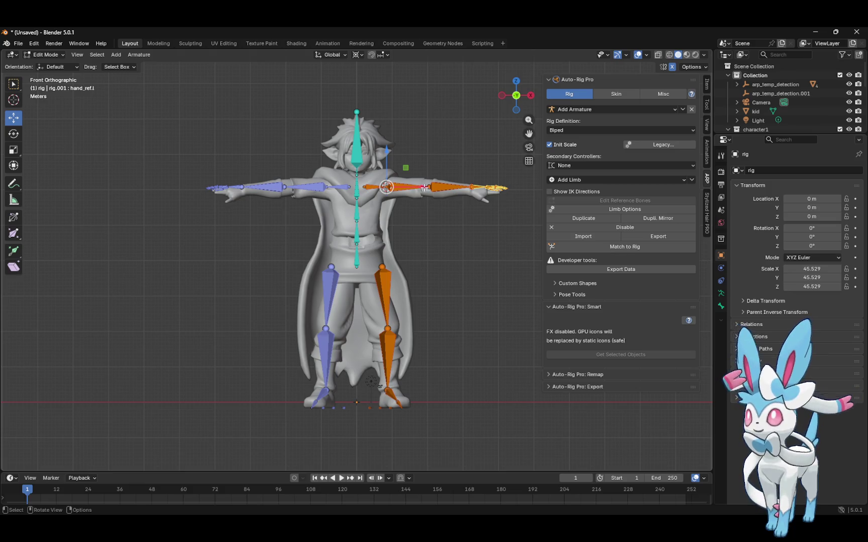
drag(419, 188, 387, 190)
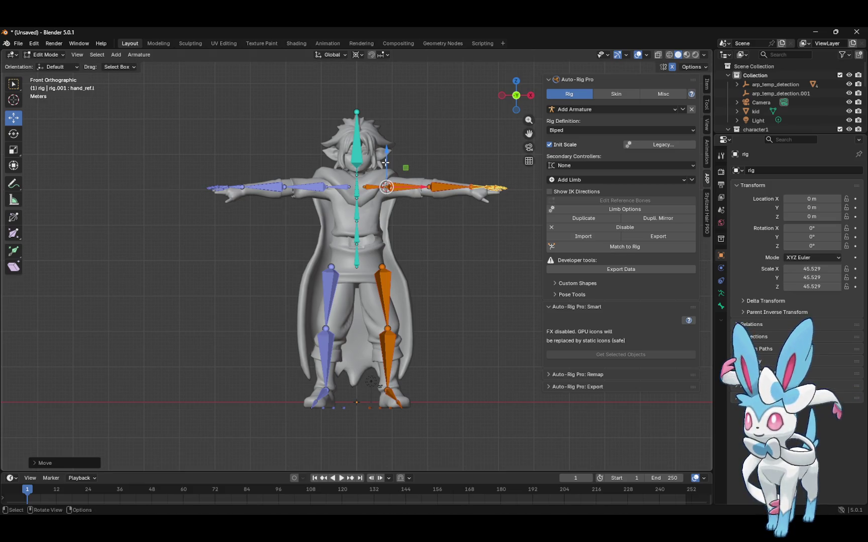
Move the hand bones along Z, then slide both inward along X
key(g)
key(z)
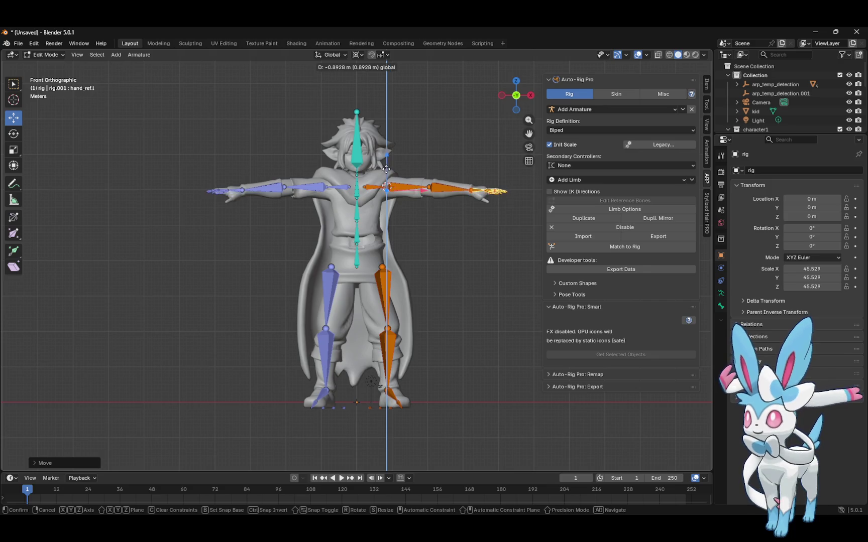
click(407, 183)
key(g)
key(x)
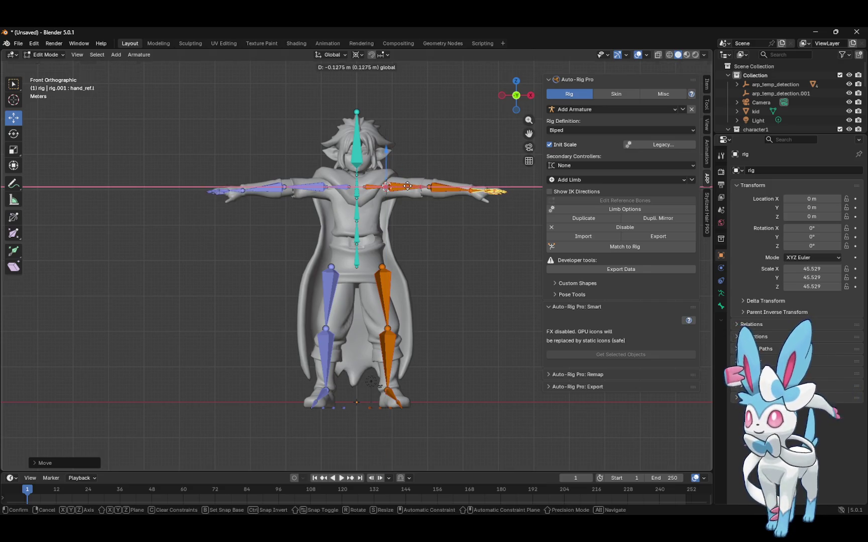
click(426, 183)
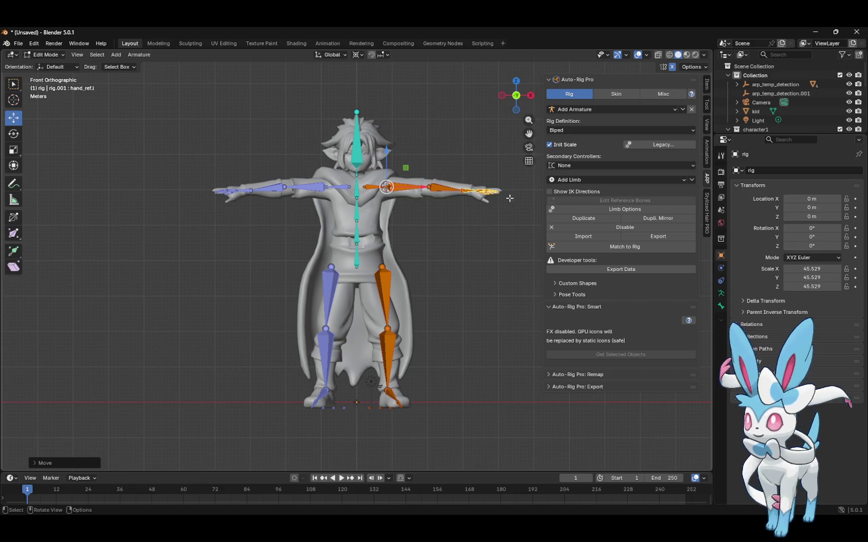
Select the right hand's bones and switch to the rotate tool
mouse_move(506, 173)
mouse_down()
mouse_move(484, 210)
mouse_move(473, 212)
mouse_up()
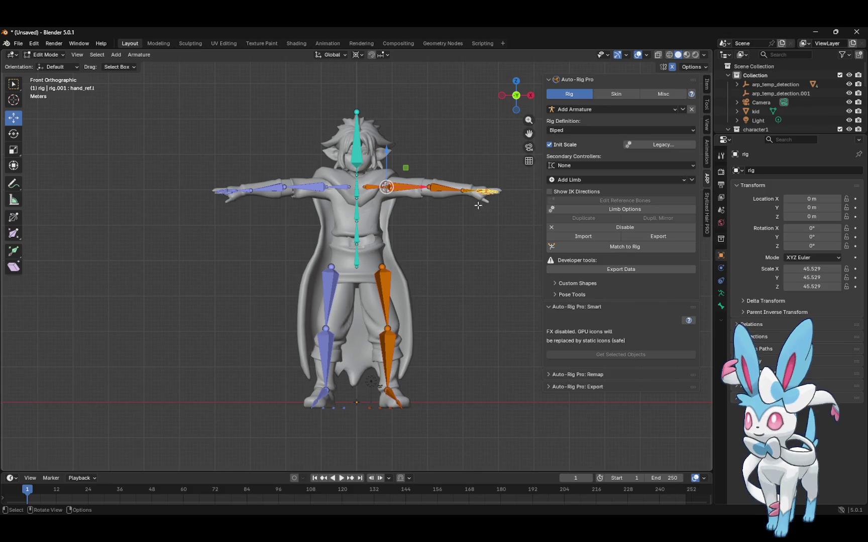
click(14, 150)
click(15, 134)
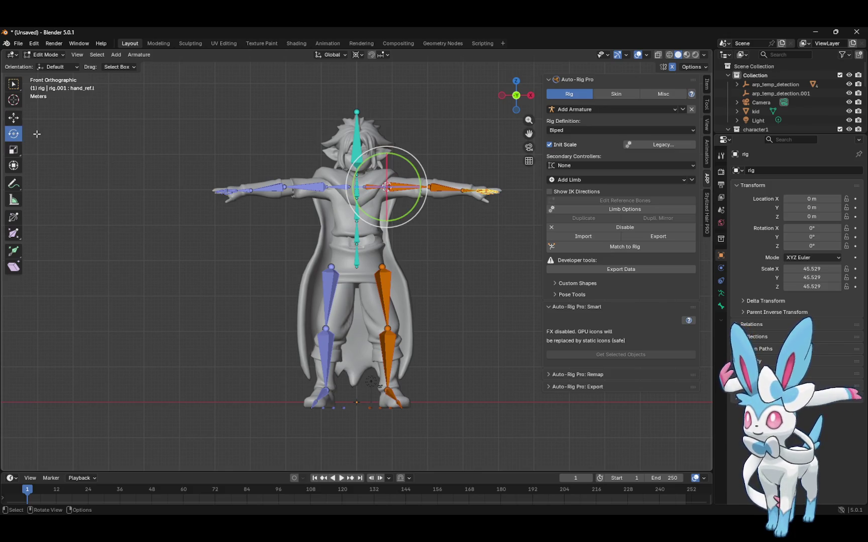
Select the left hand and finger bones, tilt them slightly and scale them up
drag(521, 105, 500, 129)
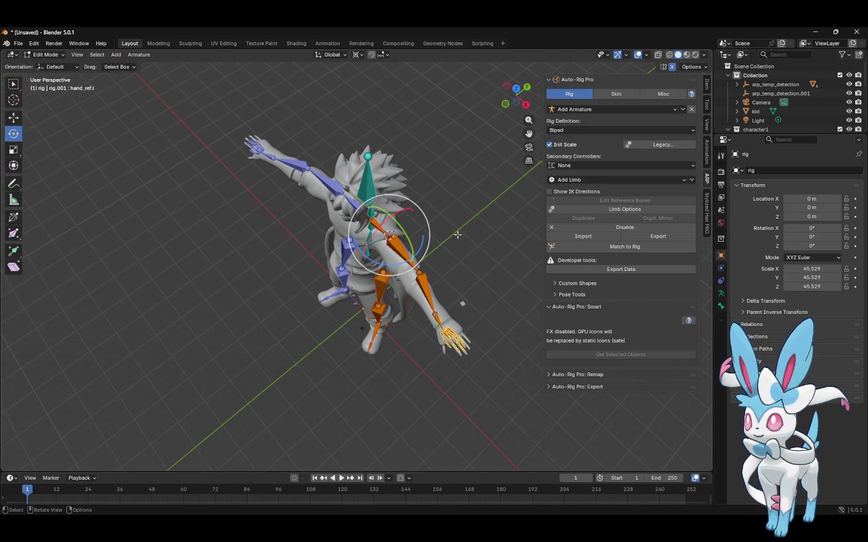
click(14, 164)
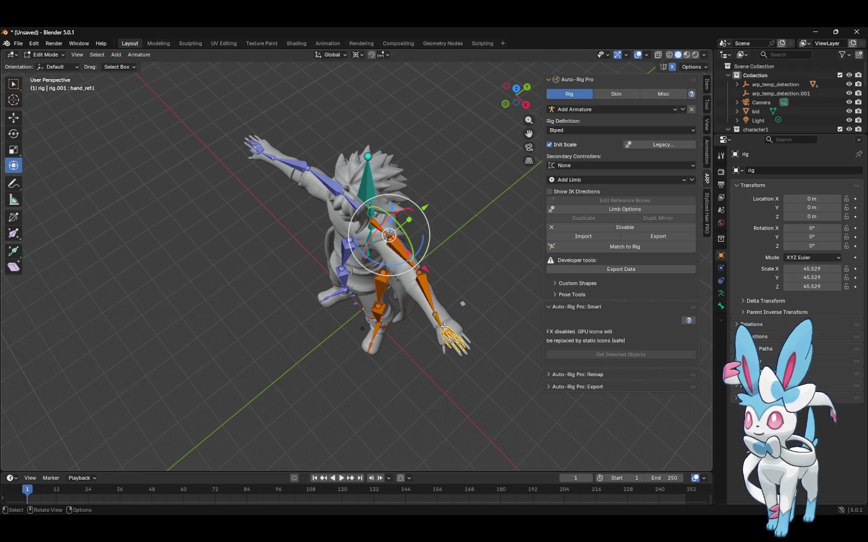
drag(441, 322, 471, 355)
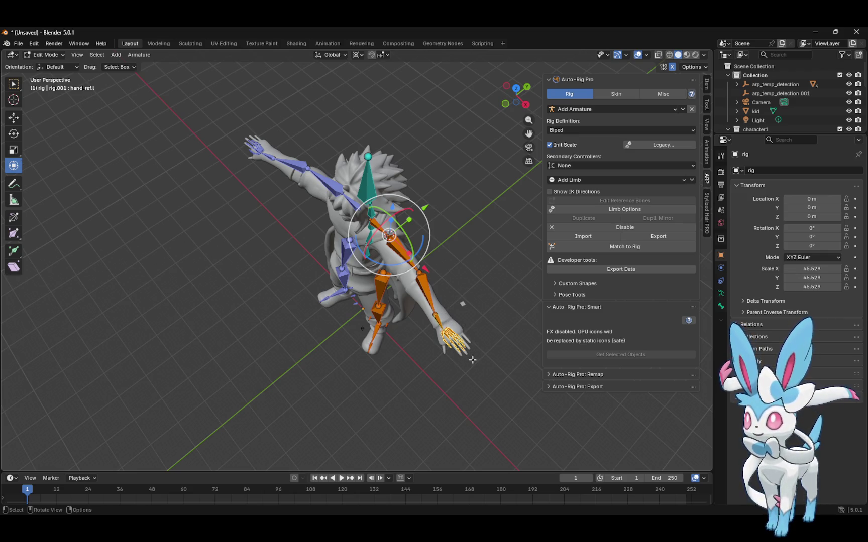
drag(438, 231, 444, 228)
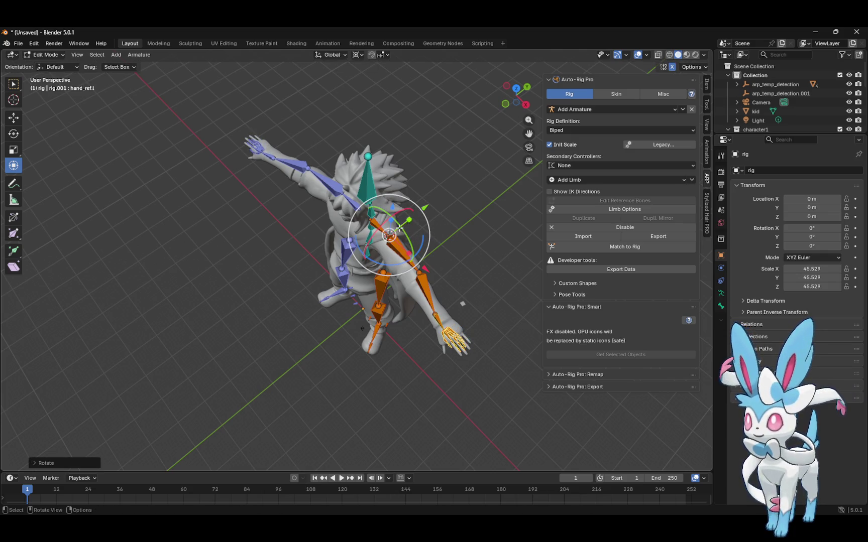
key(s)
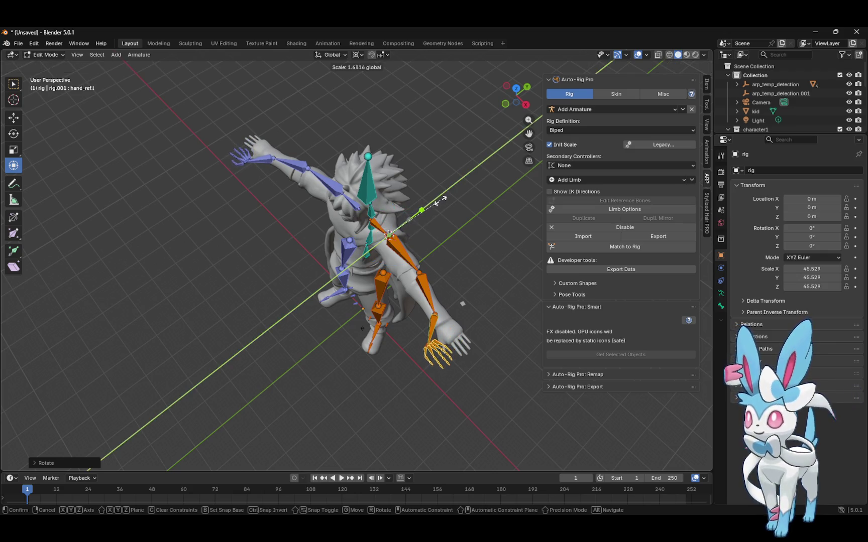
click(437, 202)
Move the hand bones along Y to fit the model's hand, then select the pinky tip bone
click(14, 118)
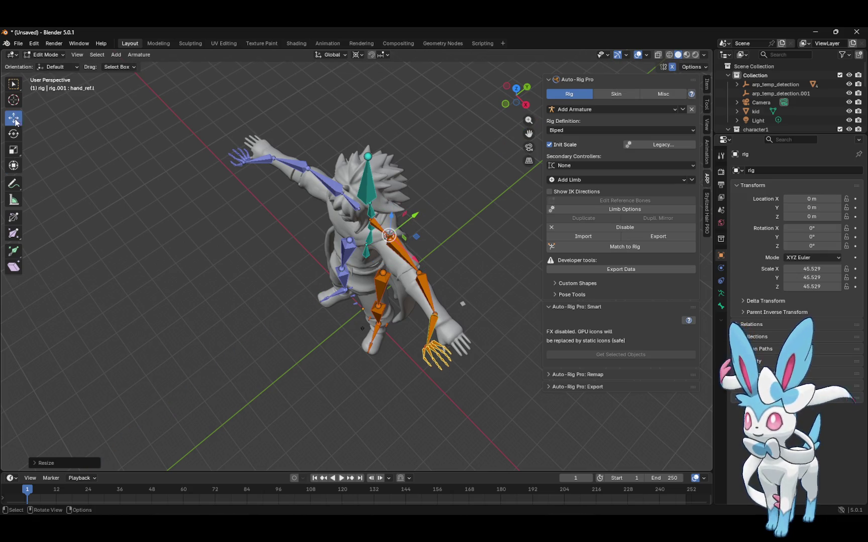
drag(413, 214, 440, 196)
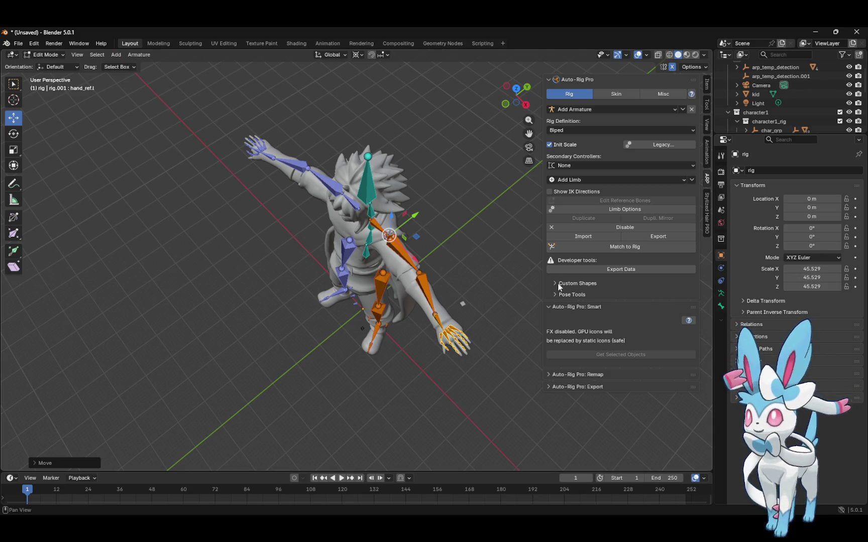
click(471, 340)
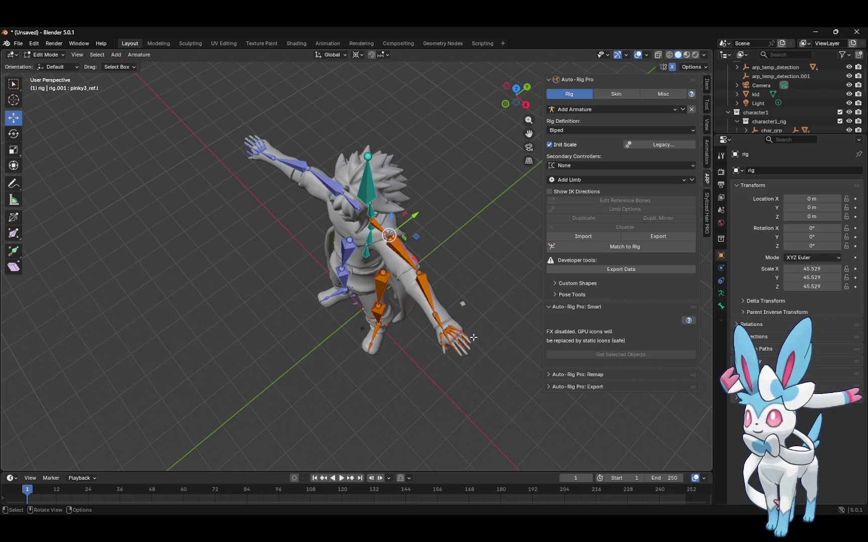
drag(529, 120, 529, 114)
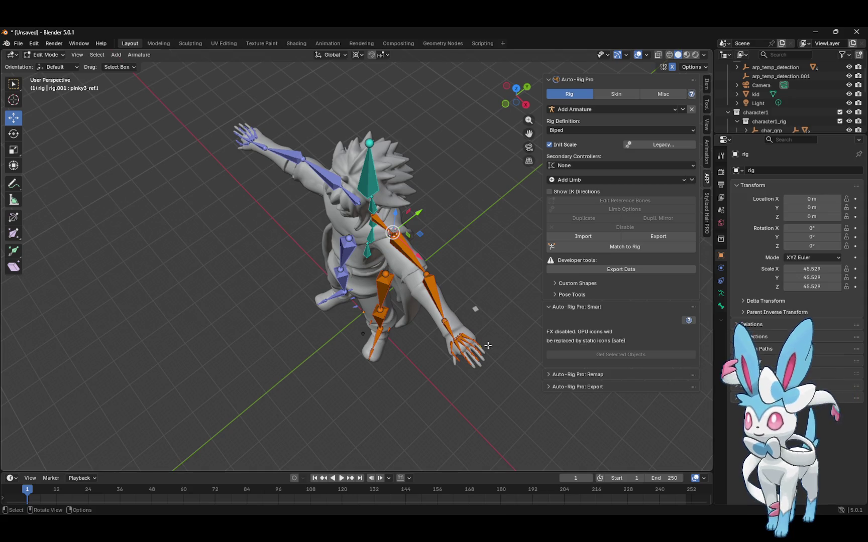
Zoom in close on the bones and switch to Front, then Top orthographic view
drag(529, 120, 529, 80)
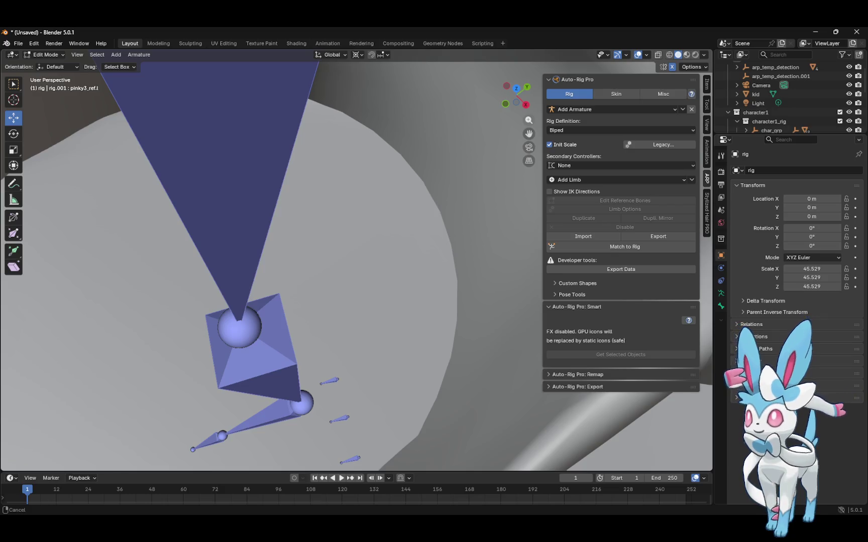
drag(529, 81, 529, 120)
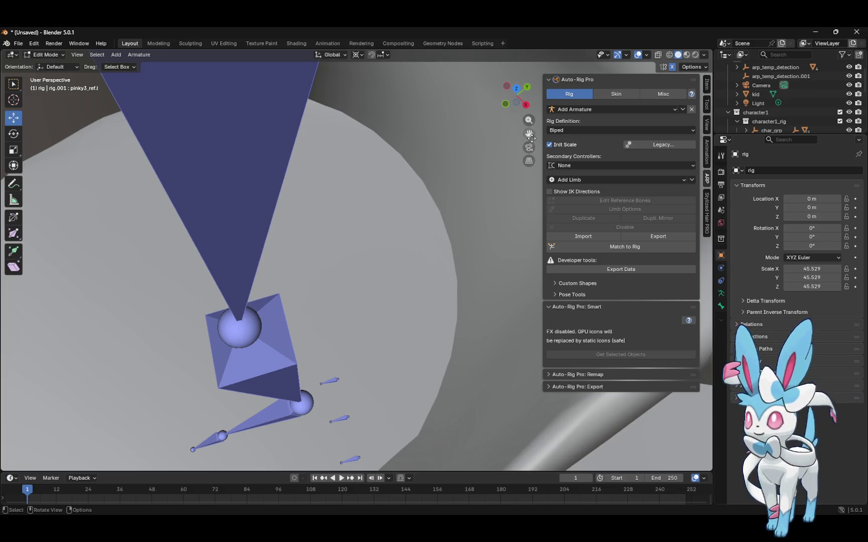
drag(530, 135, 529, 134)
click(505, 104)
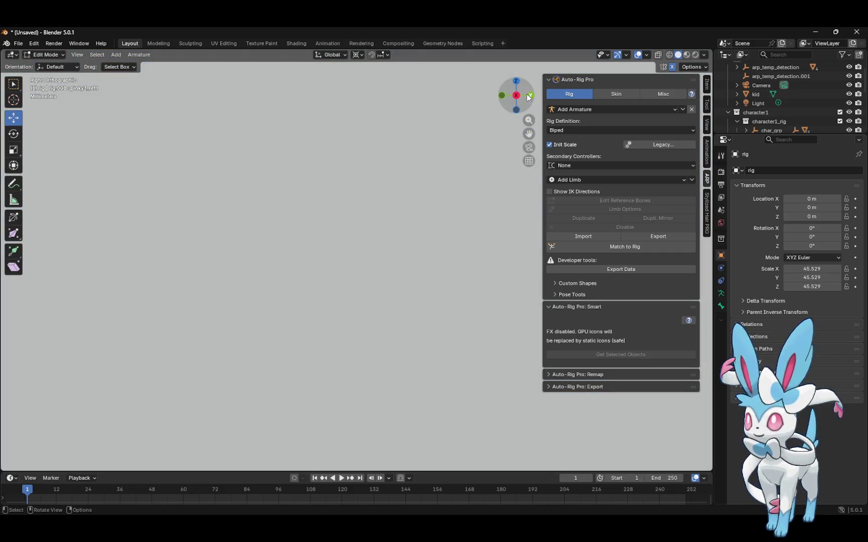
click(516, 80)
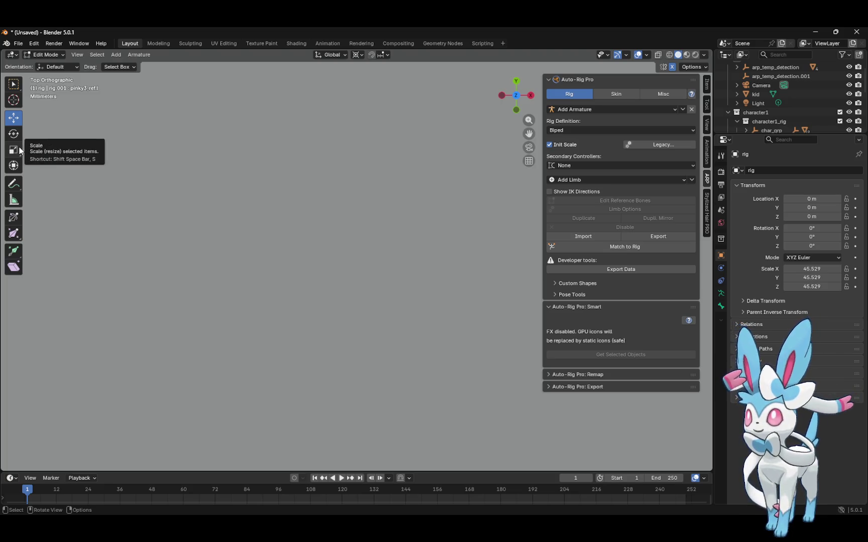
click(44, 54)
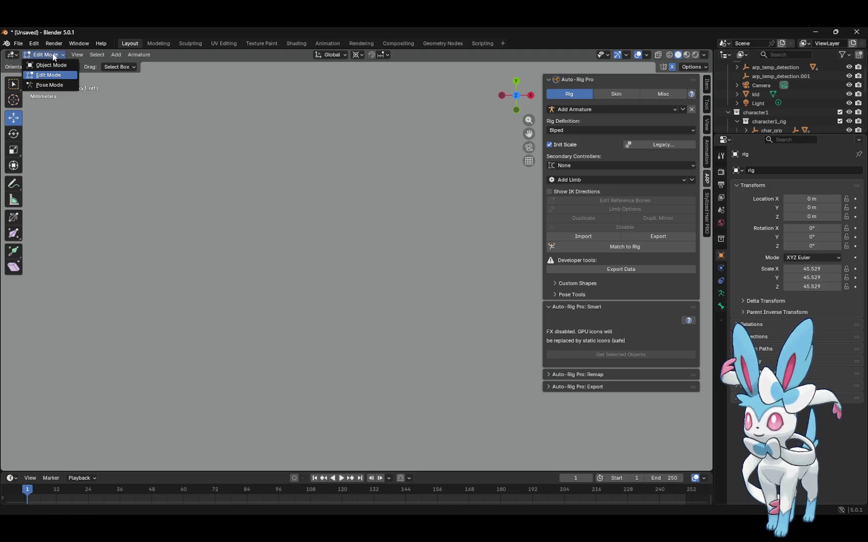
Return the rig to Object Mode, then quit Blender choosing Don't Save
click(62, 63)
drag(529, 120, 529, 121)
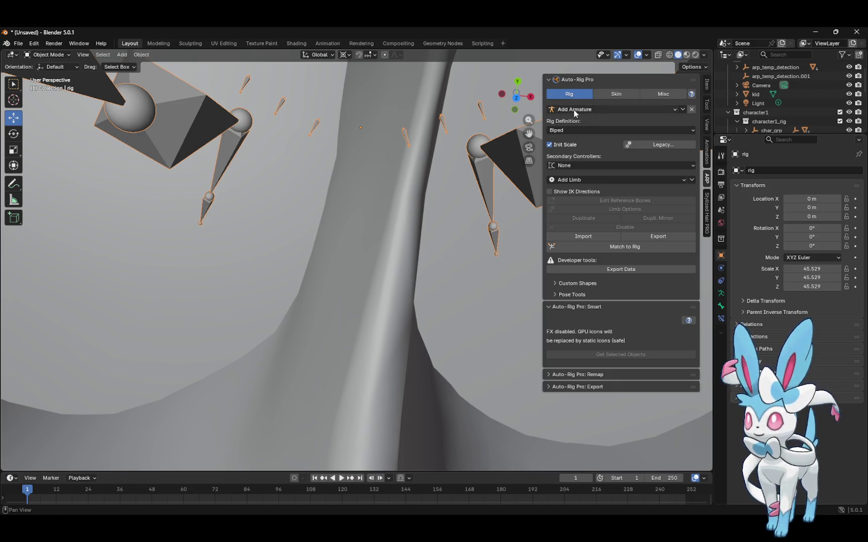
right_click(521, 165)
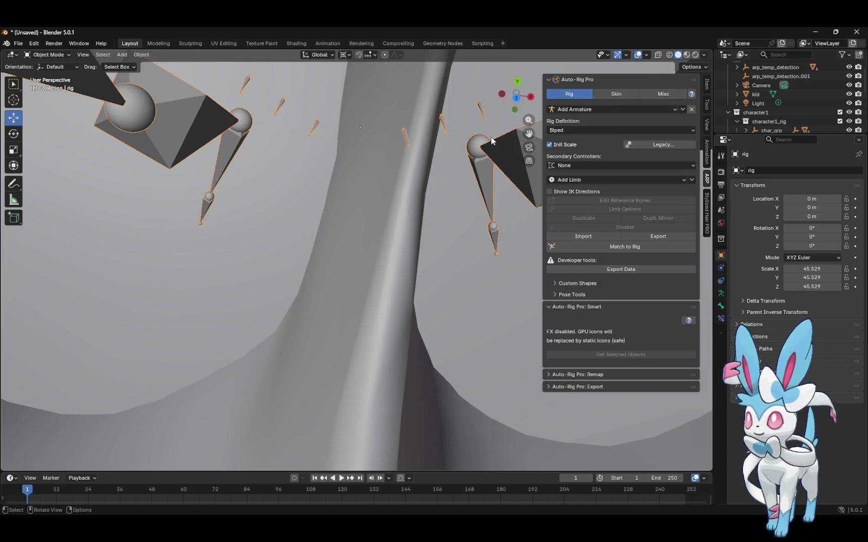
click(856, 31)
click(449, 289)
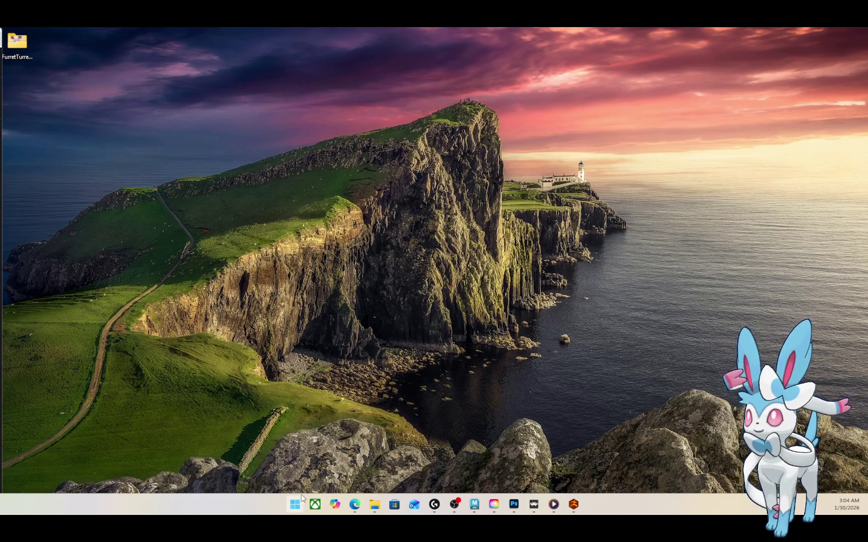
click(296, 504)
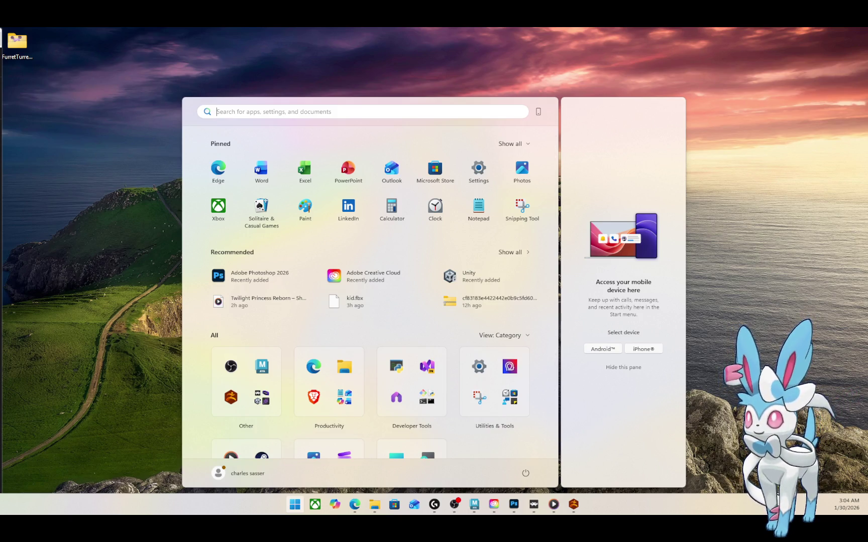
key(Escape)
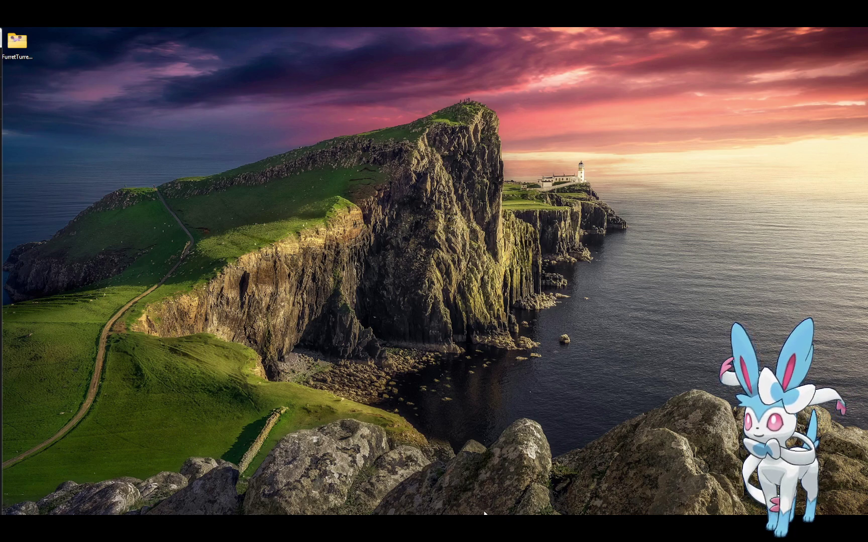
mouse_move(553, 504)
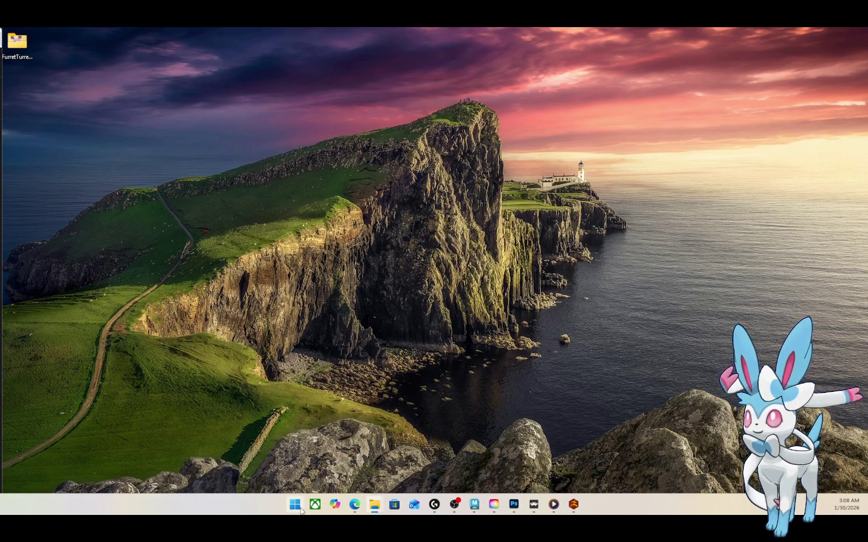
Launch Blender from the Start menu's Creativity group, maximize it and dismiss the splash screen
click(294, 505)
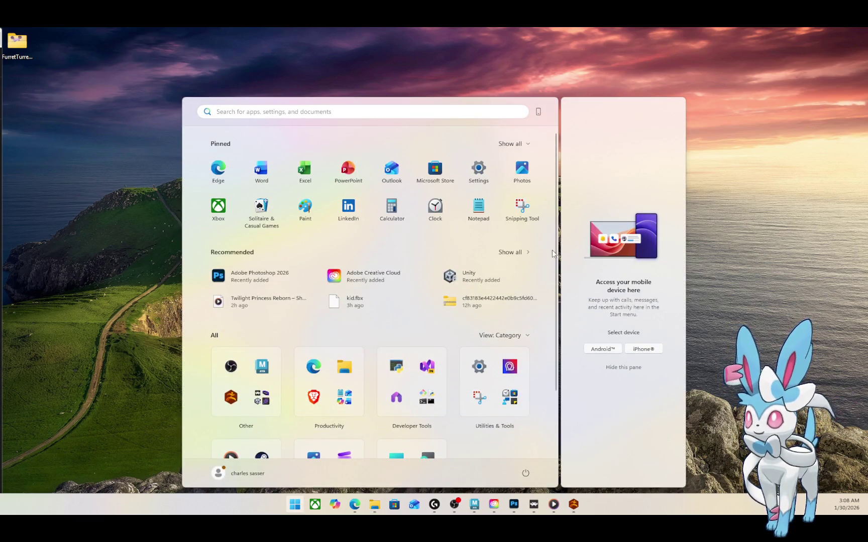
scroll(555, 254, down, 3)
click(314, 413)
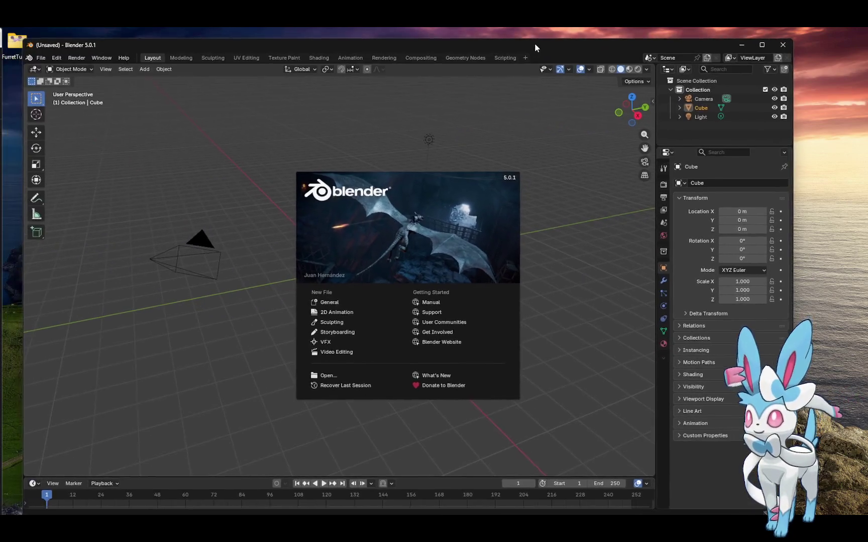
drag(534, 46, 516, 36)
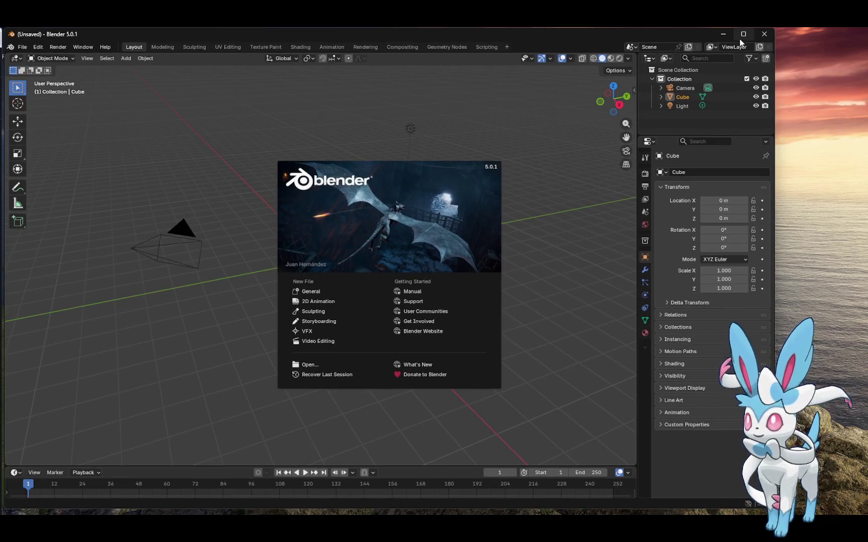
click(743, 34)
click(578, 173)
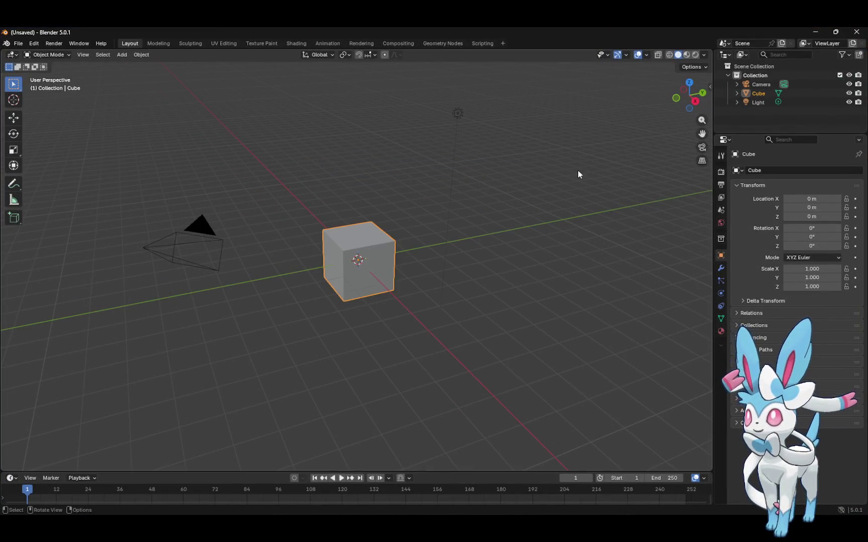
click(33, 44)
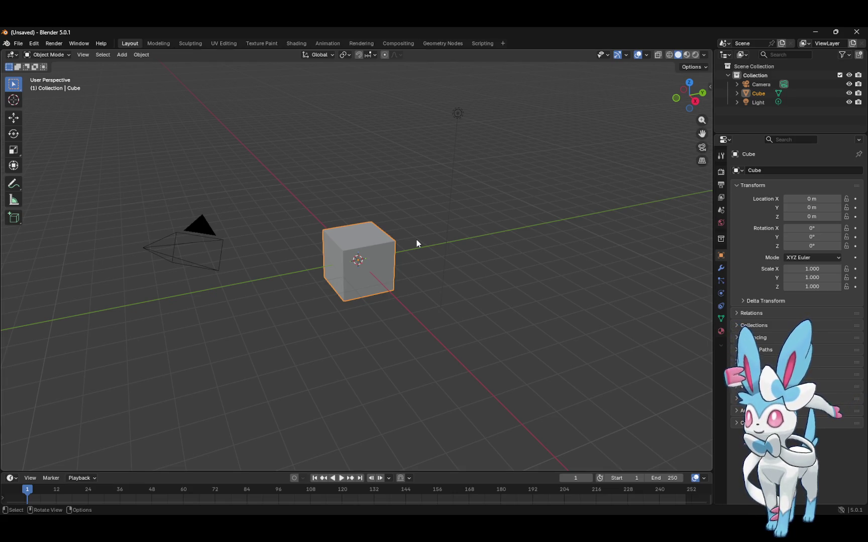
Delete the default Cube and import the kid model as a Wavefront (.obj) file
key(Delete)
click(18, 44)
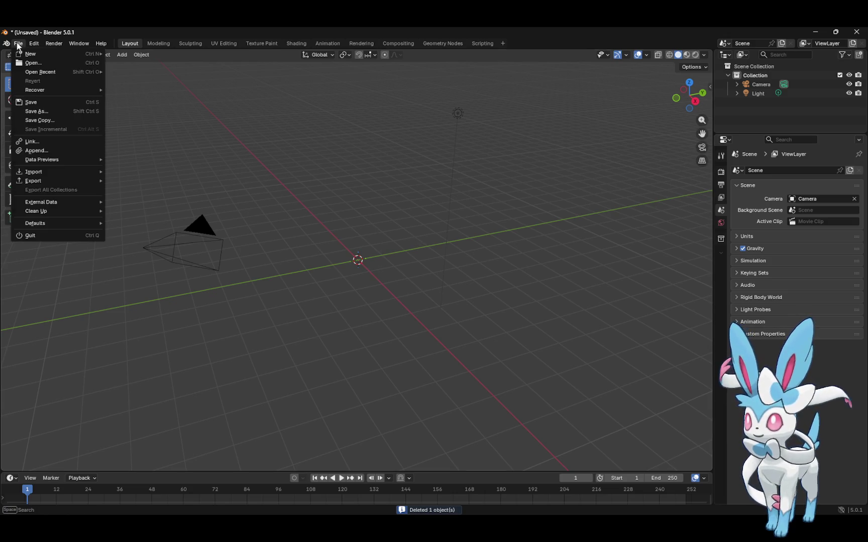
mouse_move(54, 172)
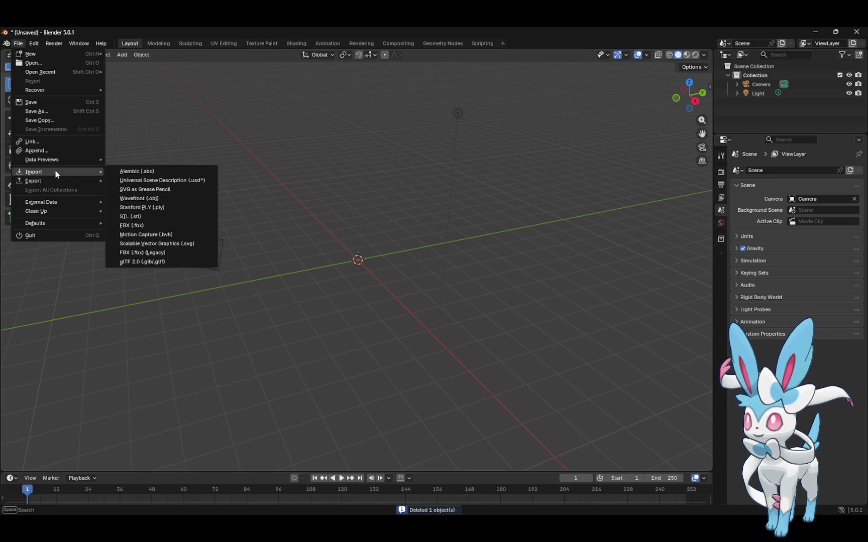
click(173, 196)
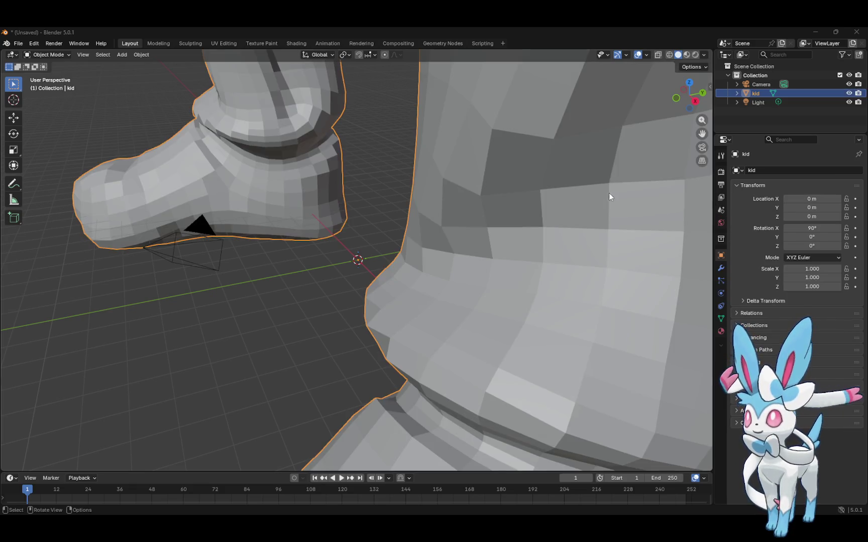
Apply Shade Auto Smooth and then Shade Smooth to the kid mesh, zoom out, and deselect
click(141, 55)
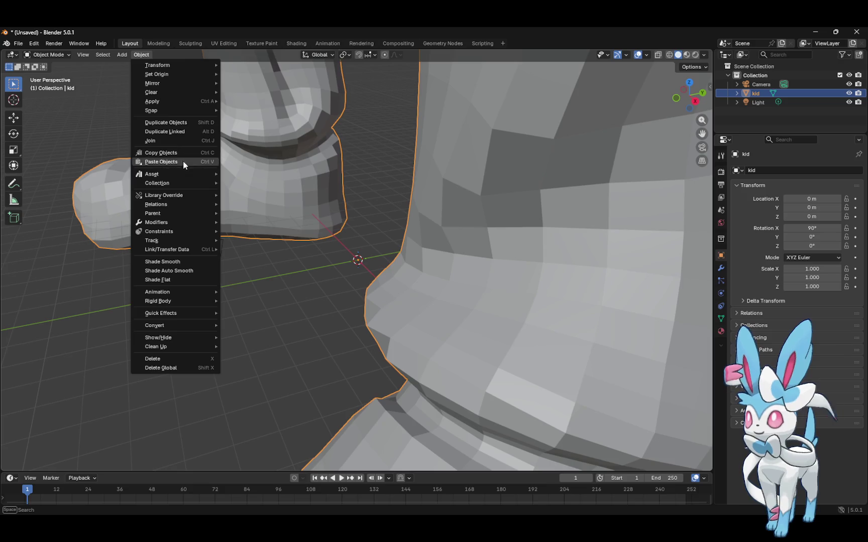
click(193, 271)
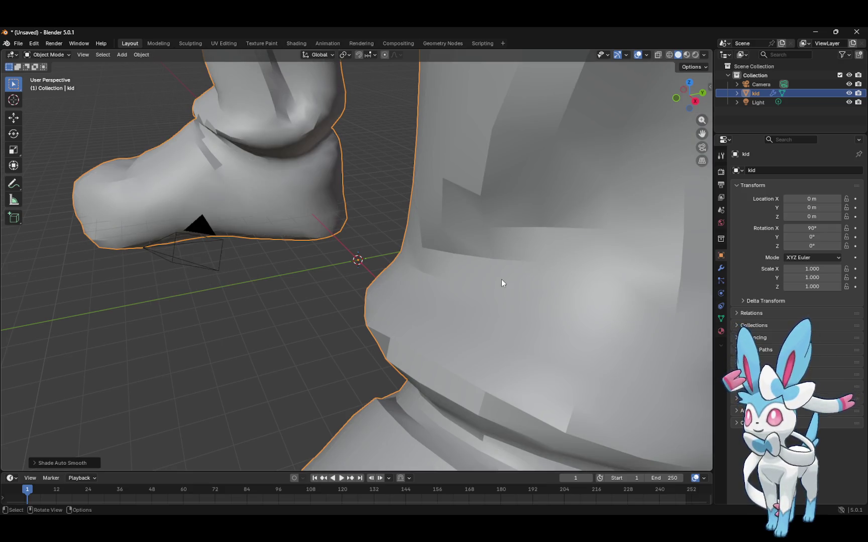
click(141, 55)
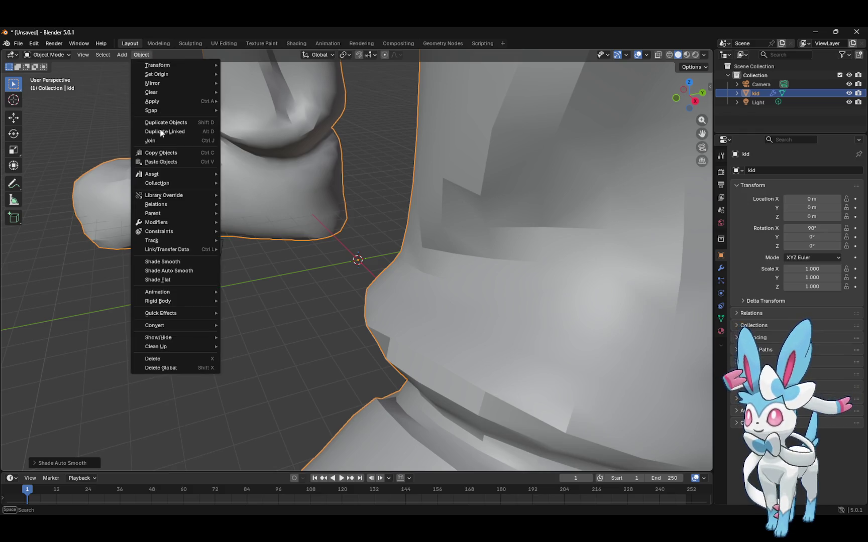
click(188, 263)
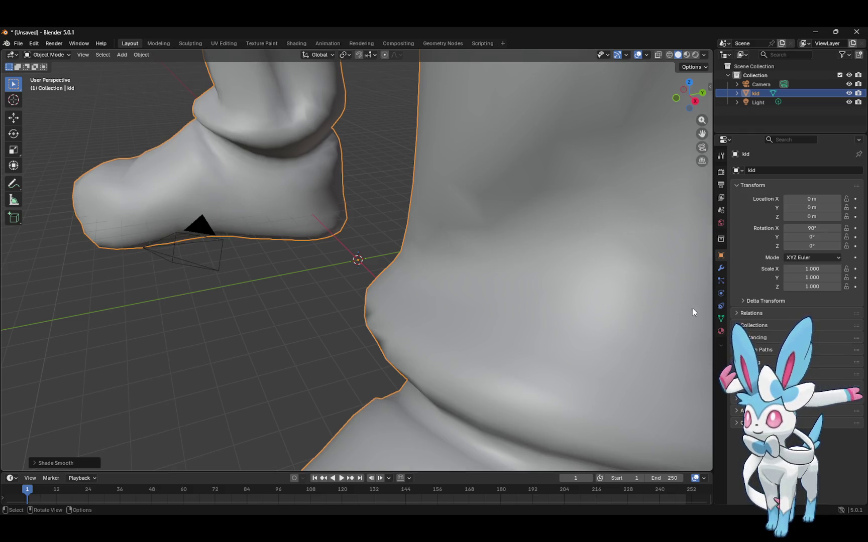
mouse_move(702, 120)
mouse_down()
mouse_move(702, 108)
mouse_move(702, 196)
mouse_move(702, 100)
mouse_move(677, 417)
mouse_up()
mouse_move(702, 120)
mouse_down()
mouse_move(653, 281)
mouse_move(625, 331)
mouse_up()
click(548, 240)
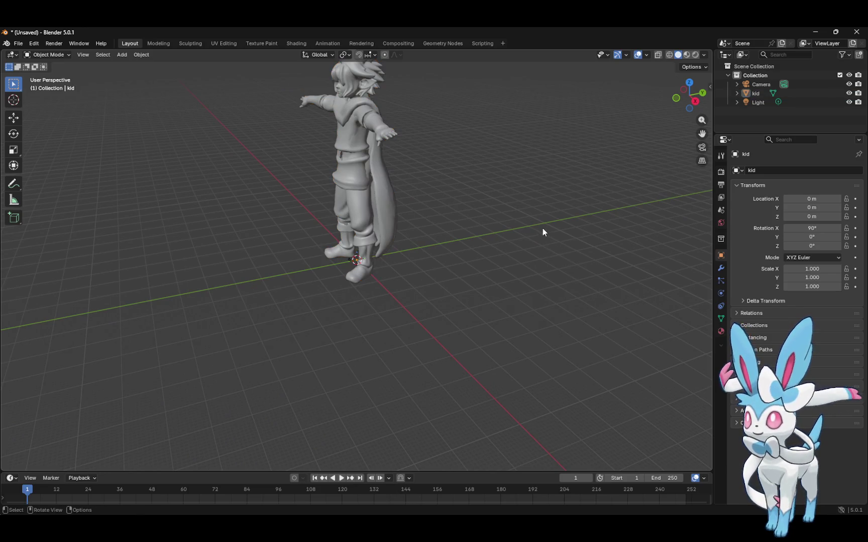
Select kid, expand Auto-Rig Pro: Smart in the ARP sidebar tab, and click Get Selected Objects
drag(679, 103, 699, 99)
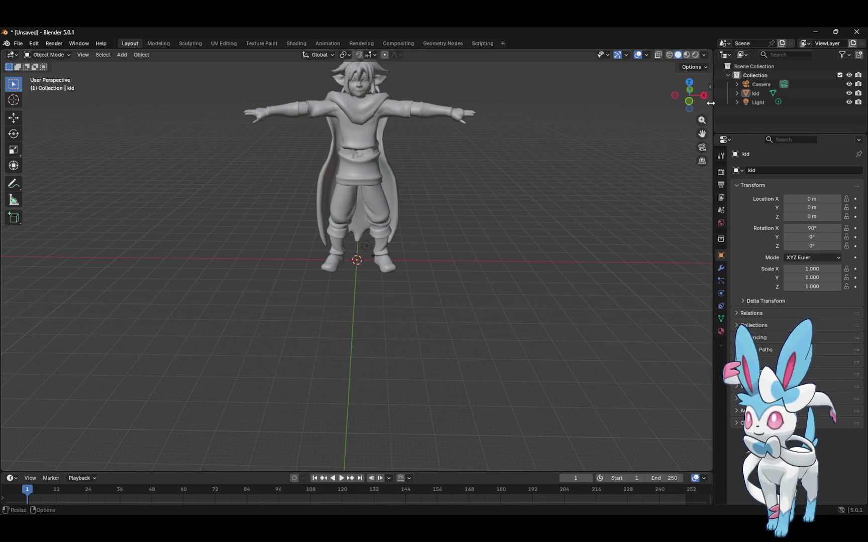
click(707, 87)
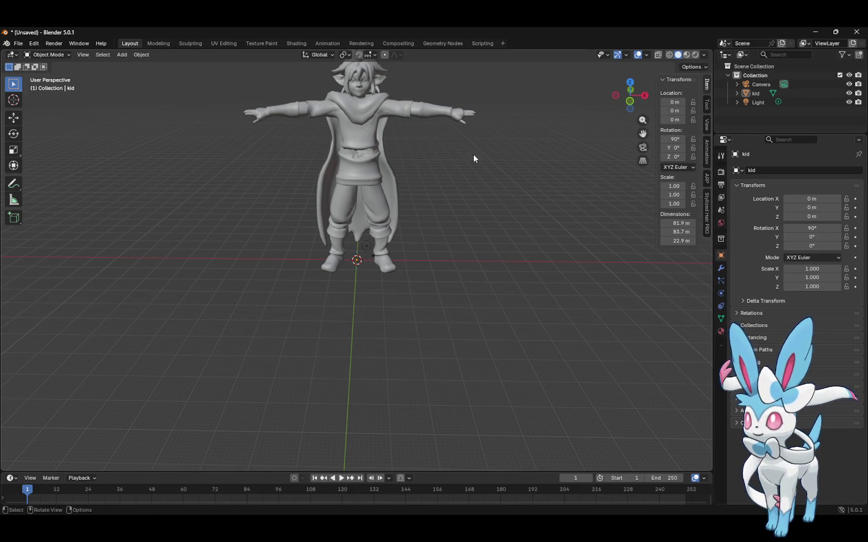
click(383, 148)
click(707, 177)
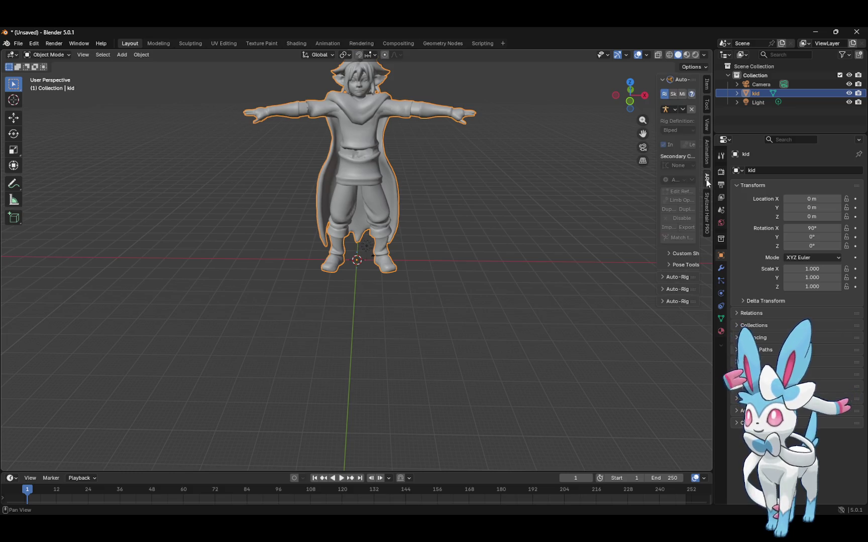
click(658, 252)
drag(656, 252, 566, 253)
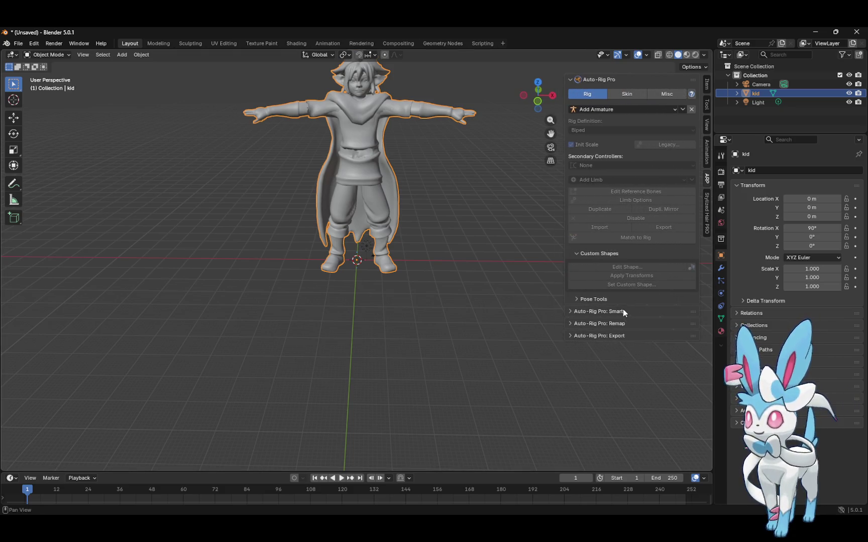
click(590, 298)
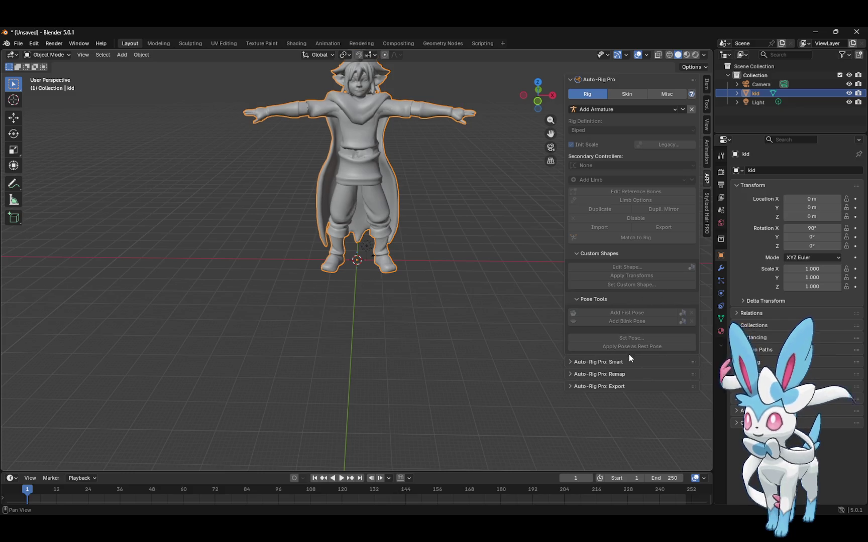
click(618, 361)
click(631, 387)
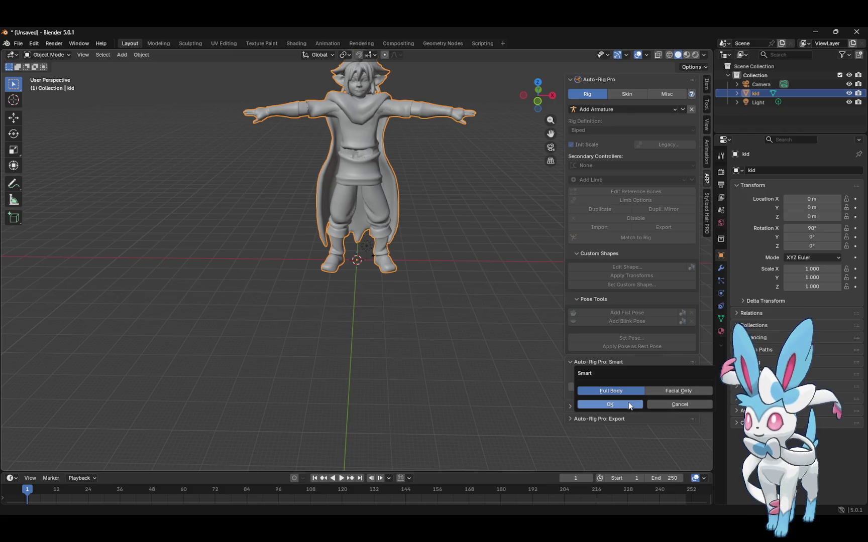
Try full-body Smart marker placement with a neck marker, then discard all markers
click(629, 404)
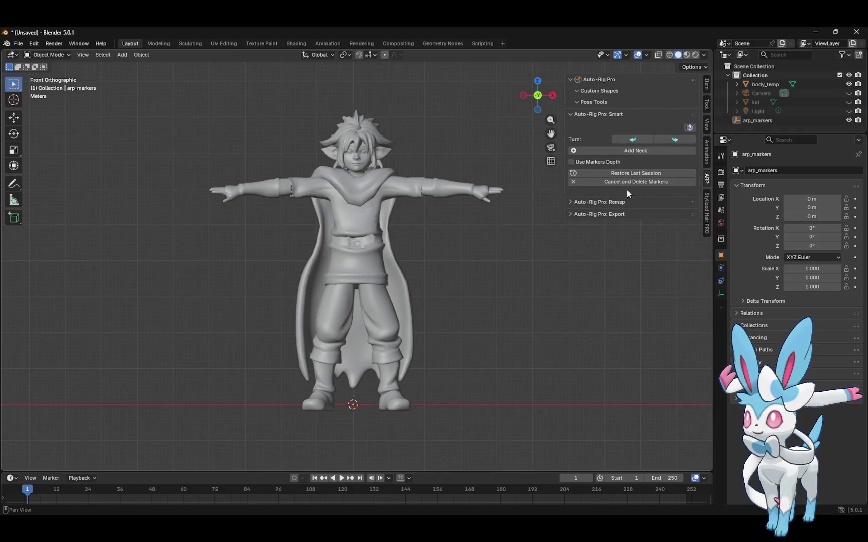
click(646, 151)
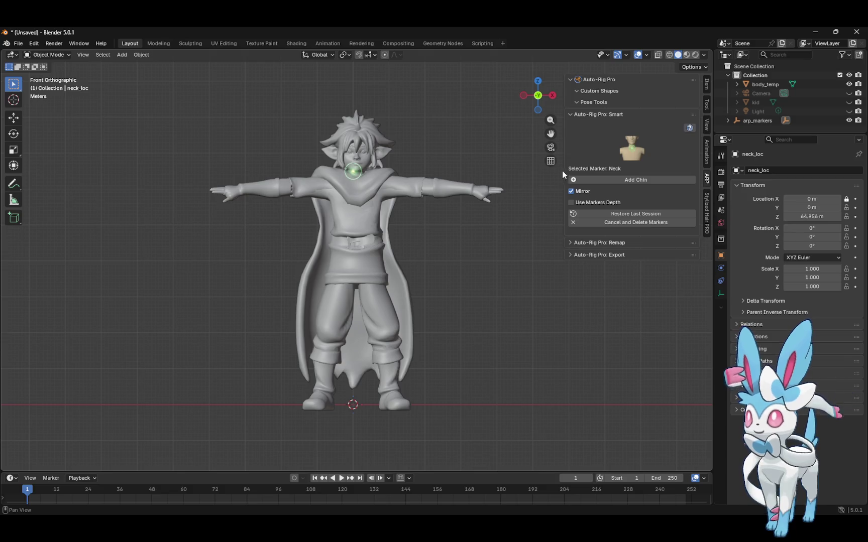
click(606, 222)
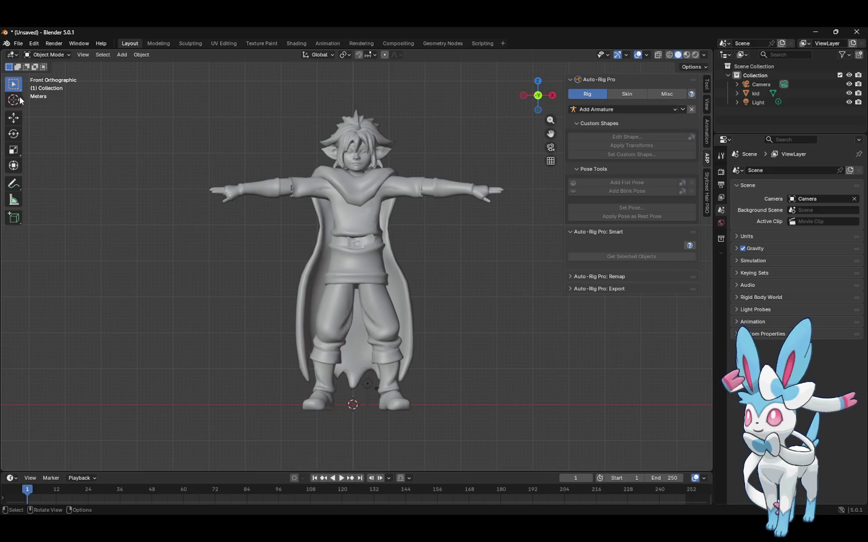
Move the kid mesh about 1 m to the left
click(13, 117)
click(393, 399)
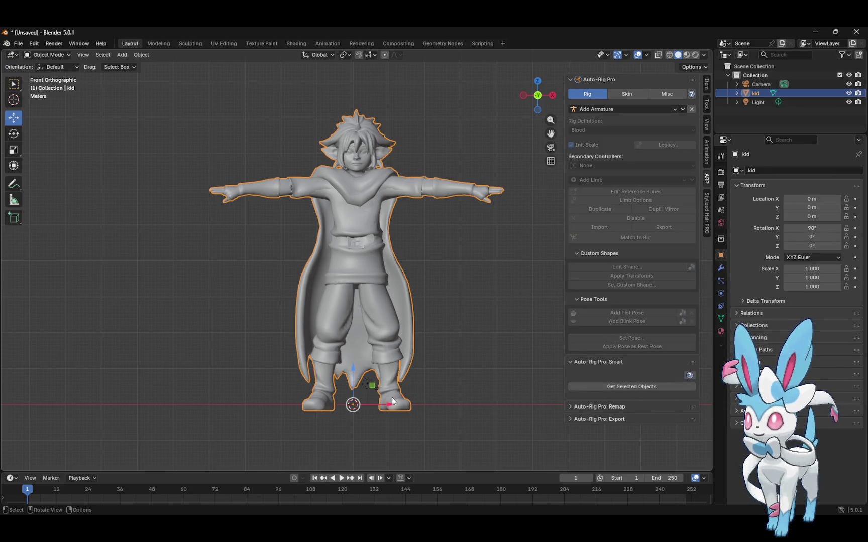
drag(391, 402, 382, 403)
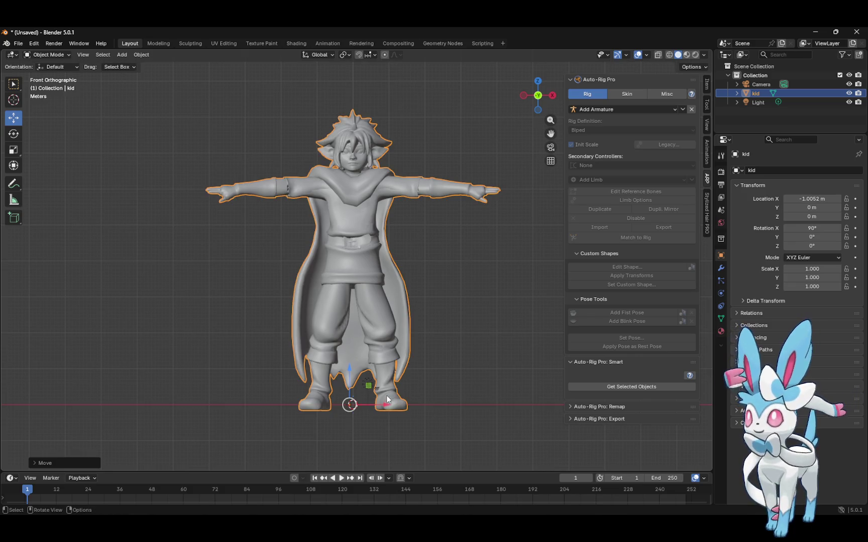
Apply all transforms to the kid model from the Object menu
click(136, 55)
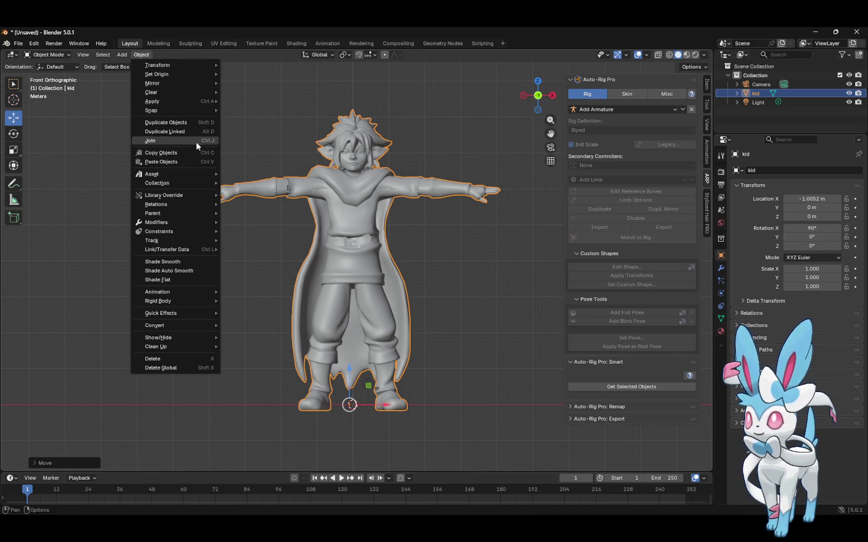
mouse_move(198, 102)
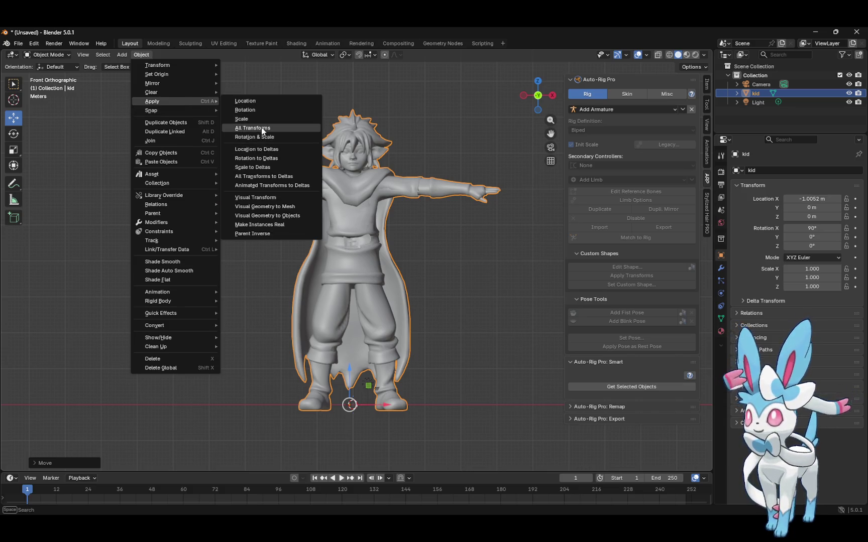
click(261, 127)
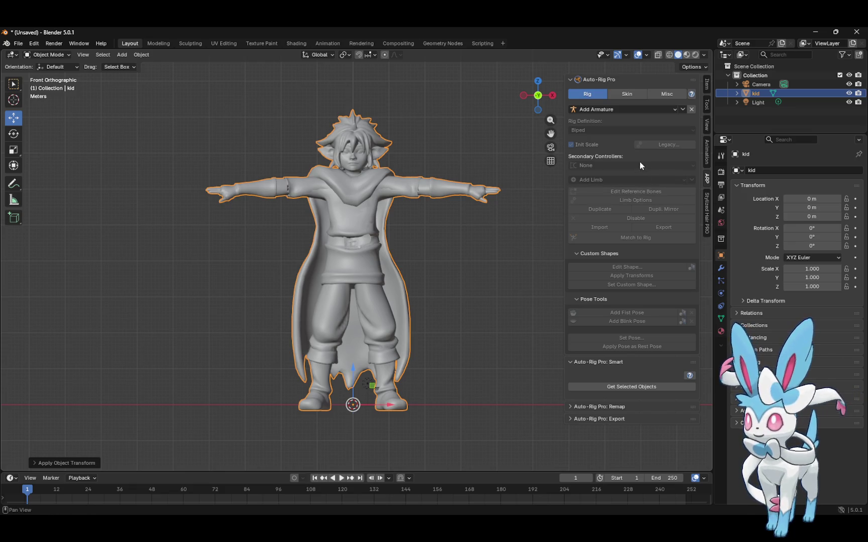
Start Full Body Smart setup from the kid and place the neck, chin and shoulder markers
click(636, 387)
click(617, 403)
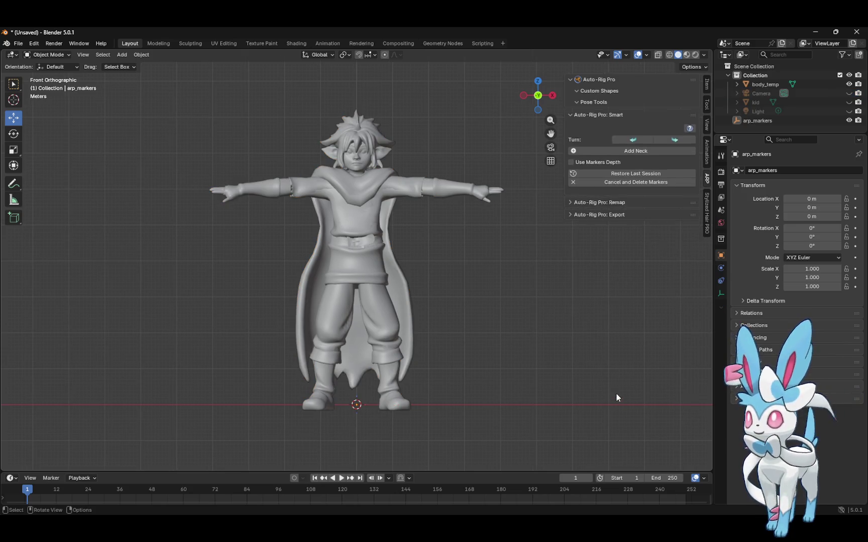
click(637, 152)
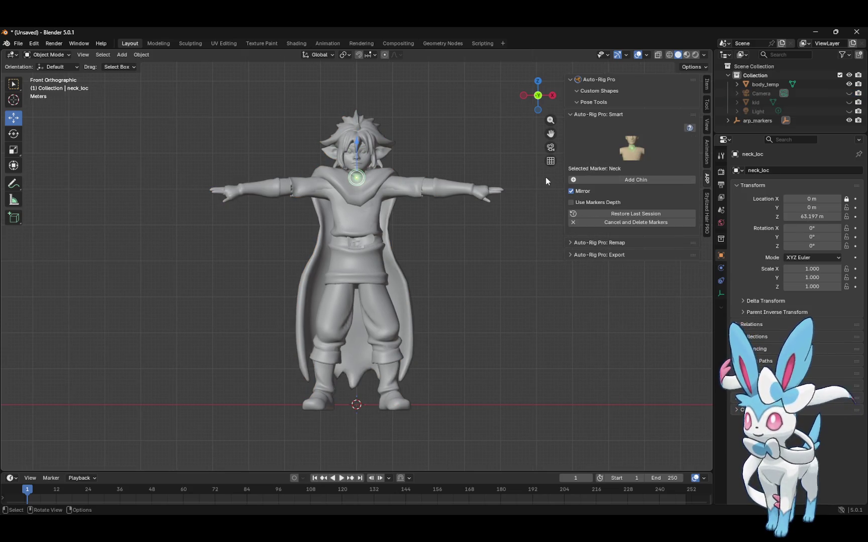
click(623, 180)
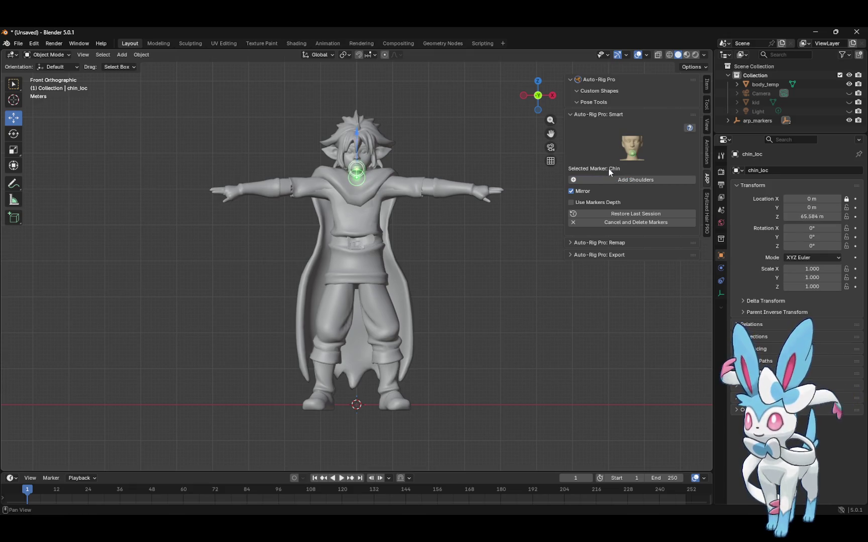
click(634, 179)
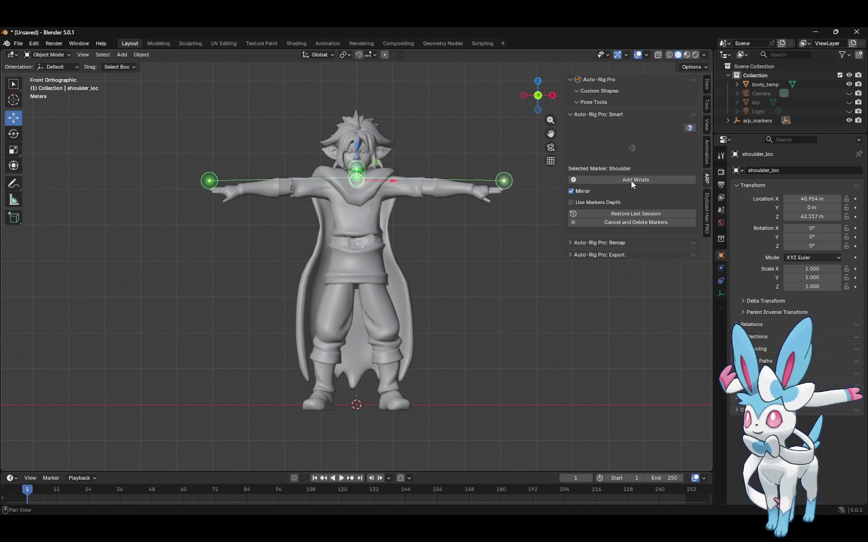
click(386, 186)
Place the wrist, hand tip, spine root (pelvis) and ankle markers
click(634, 179)
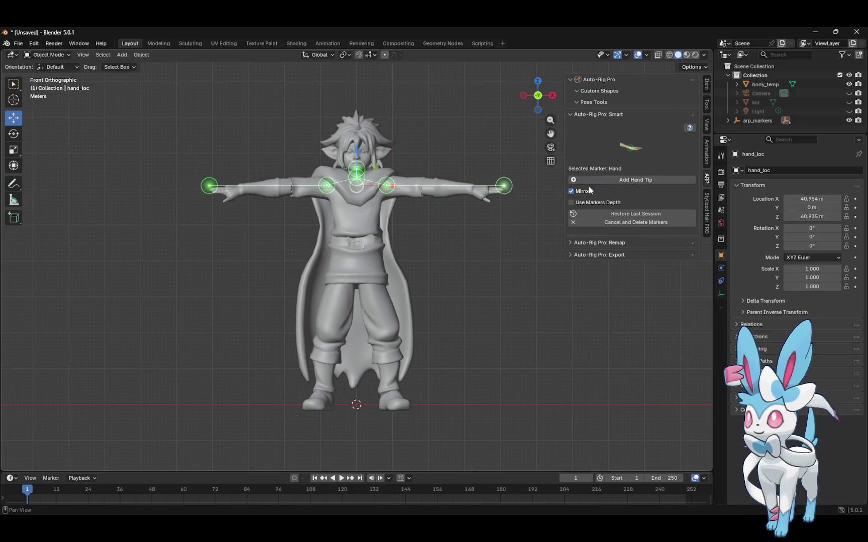
click(472, 193)
click(634, 180)
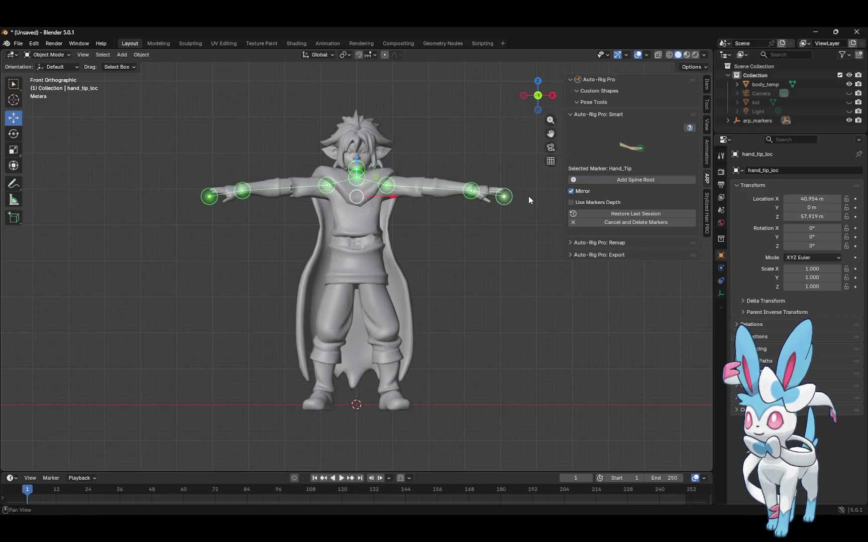
click(503, 193)
click(641, 180)
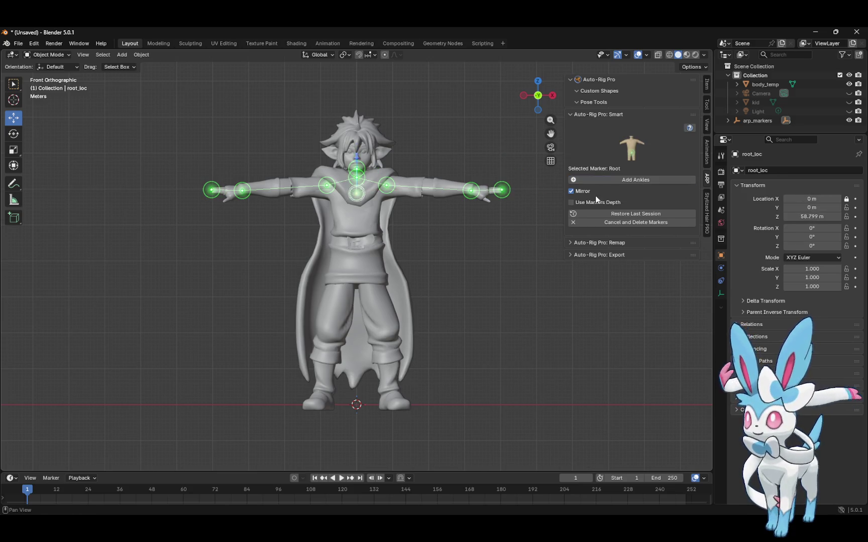
click(420, 265)
click(613, 182)
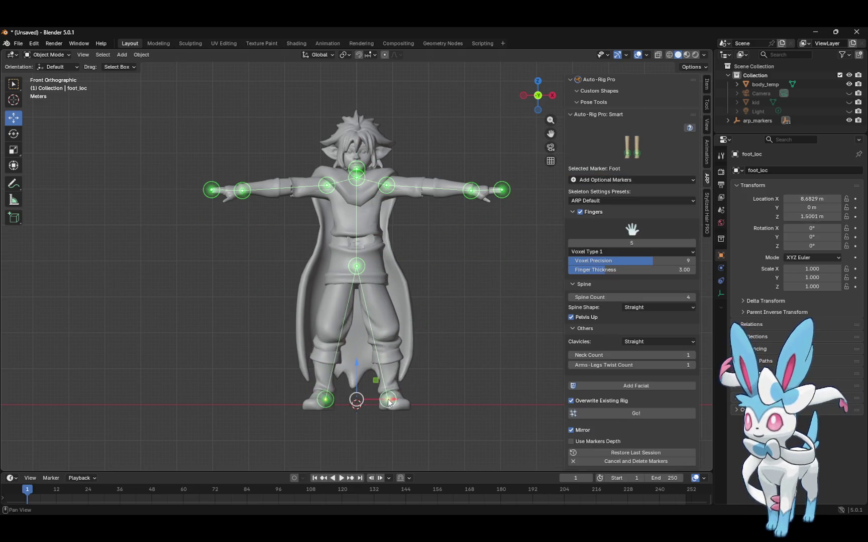
click(389, 399)
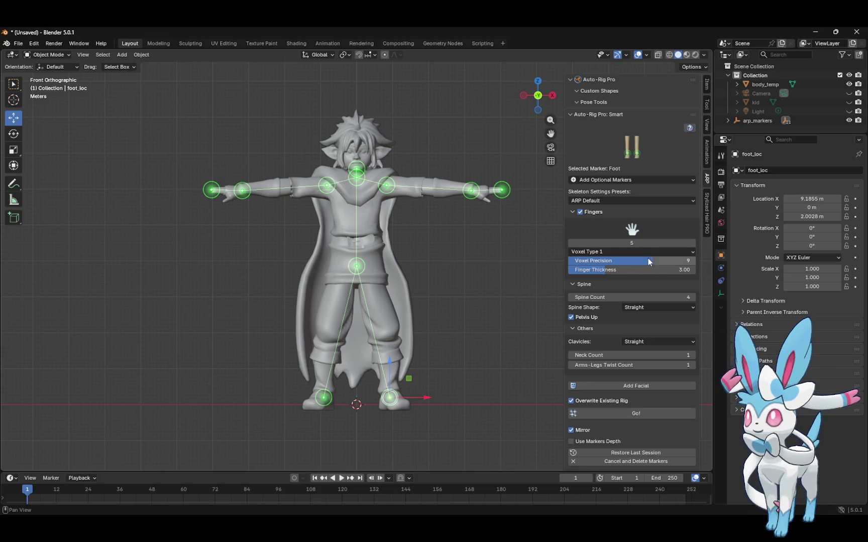
Choose the UE5 Manny-Quinn skeleton preset and set finger Voxel Precision to 10
drag(650, 260, 568, 261)
click(631, 201)
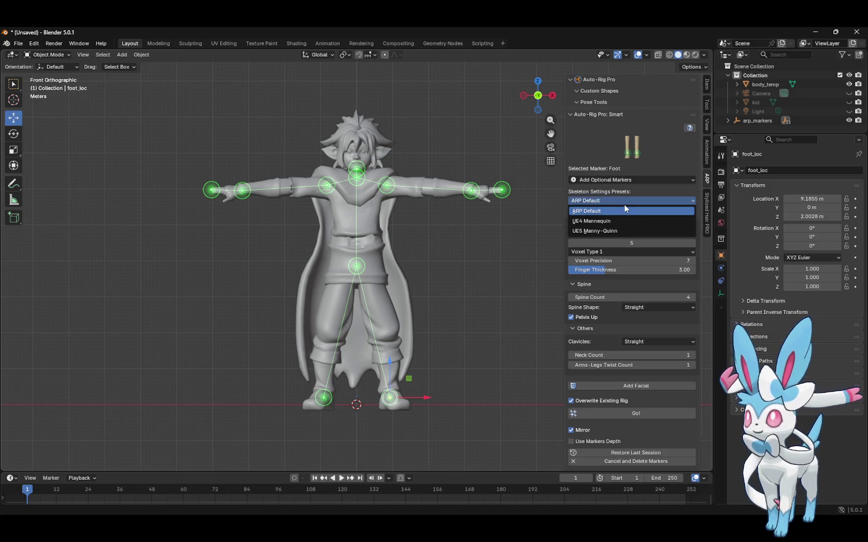
click(607, 230)
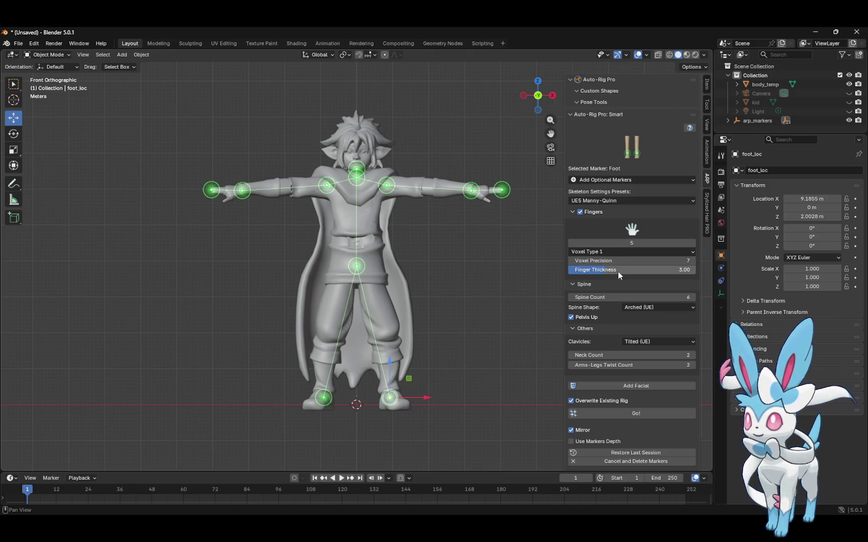
drag(608, 261, 627, 269)
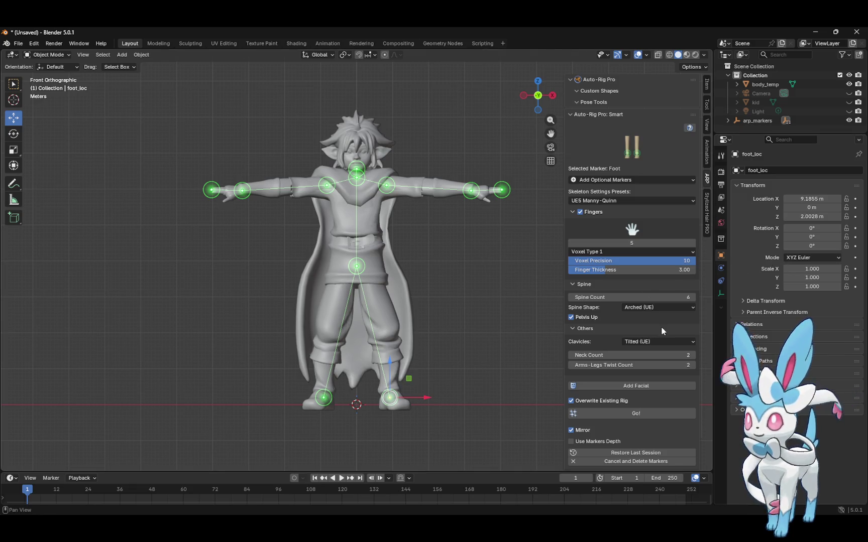
click(633, 385)
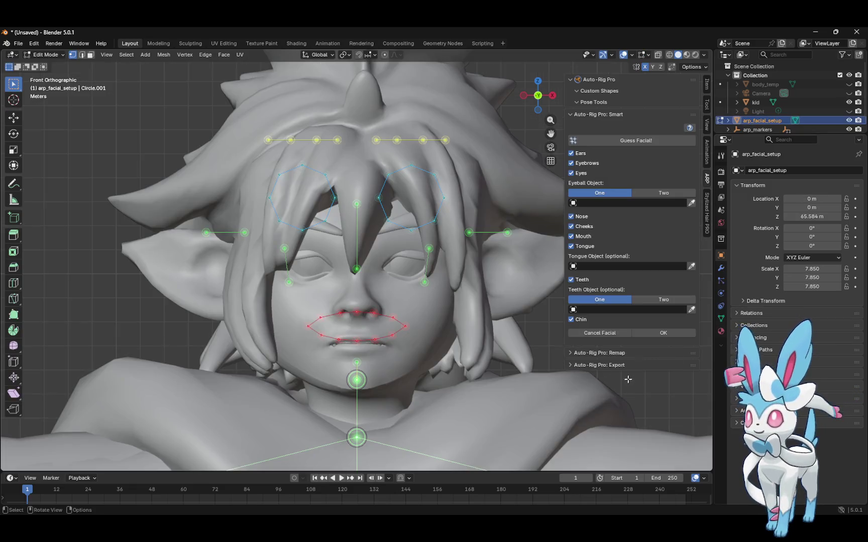
key(b)
drag(301, 297, 424, 360)
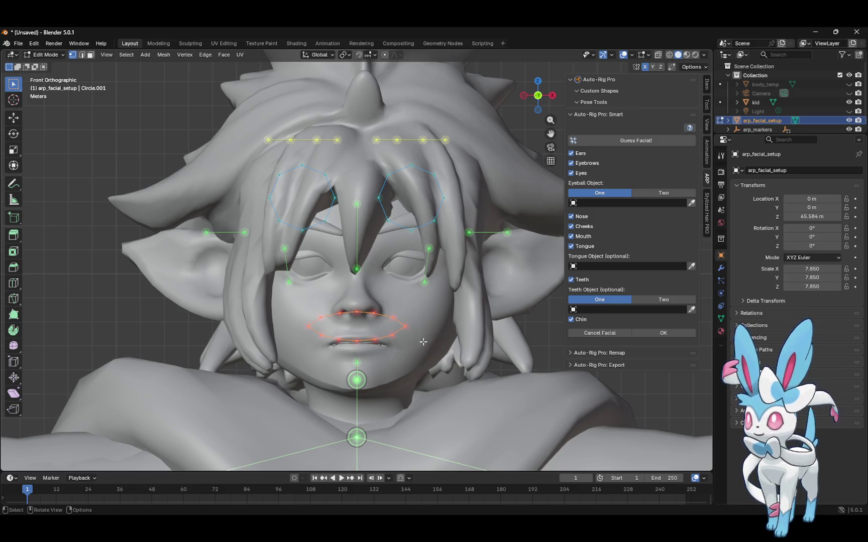
click(14, 118)
drag(356, 290, 357, 309)
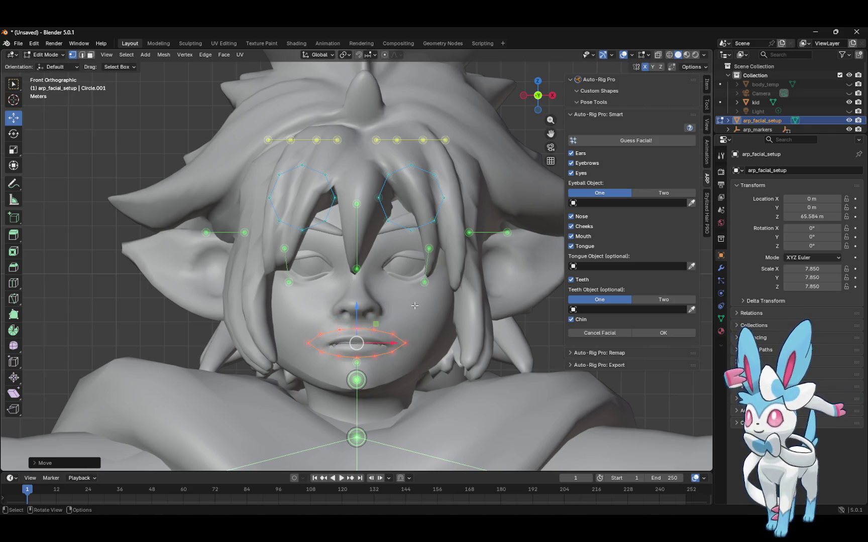
click(428, 249)
click(426, 265)
mouse_move(427, 265)
mouse_down()
mouse_move(428, 304)
mouse_move(419, 313)
mouse_move(439, 302)
mouse_up()
click(469, 232)
mouse_move(468, 232)
mouse_down()
mouse_move(474, 270)
mouse_move(444, 294)
mouse_up()
click(508, 234)
mouse_move(517, 238)
mouse_down()
mouse_move(591, 244)
mouse_move(604, 235)
mouse_move(592, 251)
mouse_up()
drag(363, 153, 451, 222)
mouse_move(411, 197)
mouse_down()
mouse_move(416, 248)
mouse_move(409, 266)
mouse_up()
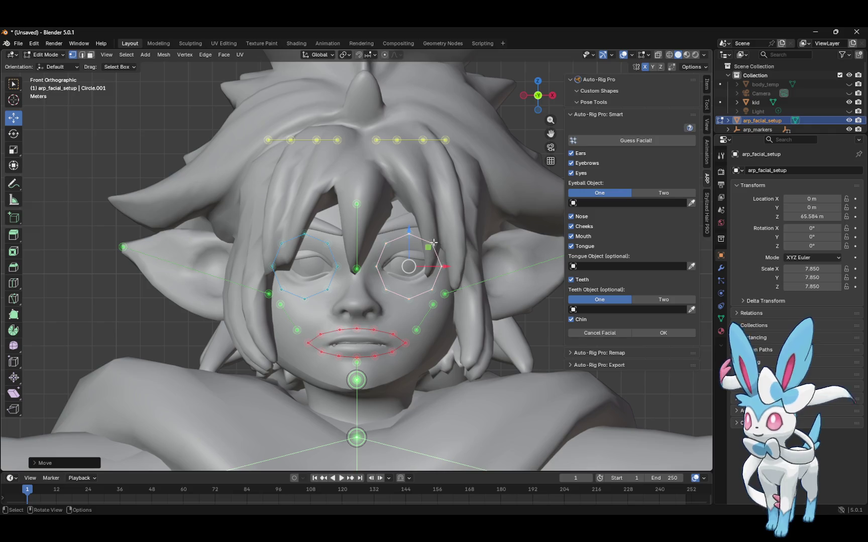
click(376, 140)
drag(376, 140, 373, 232)
click(397, 140)
drag(396, 140, 392, 224)
click(423, 140)
drag(423, 140, 413, 217)
click(445, 140)
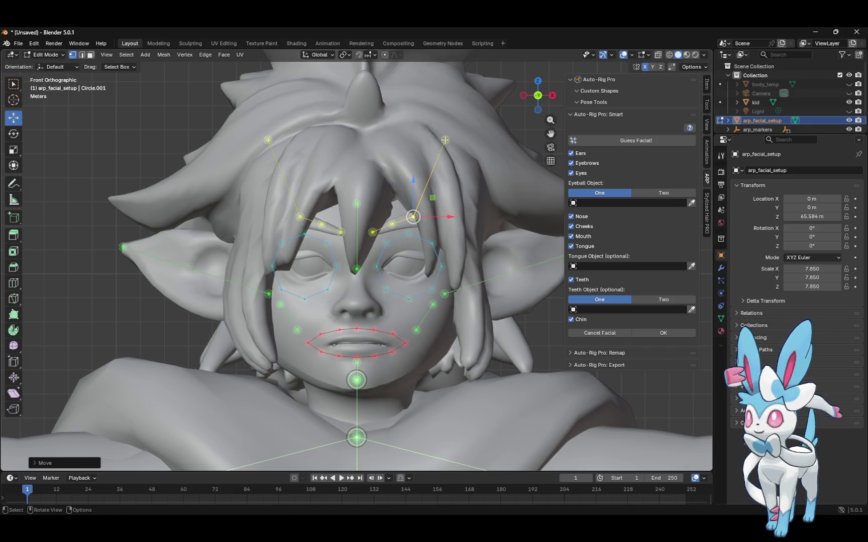
drag(446, 142, 442, 219)
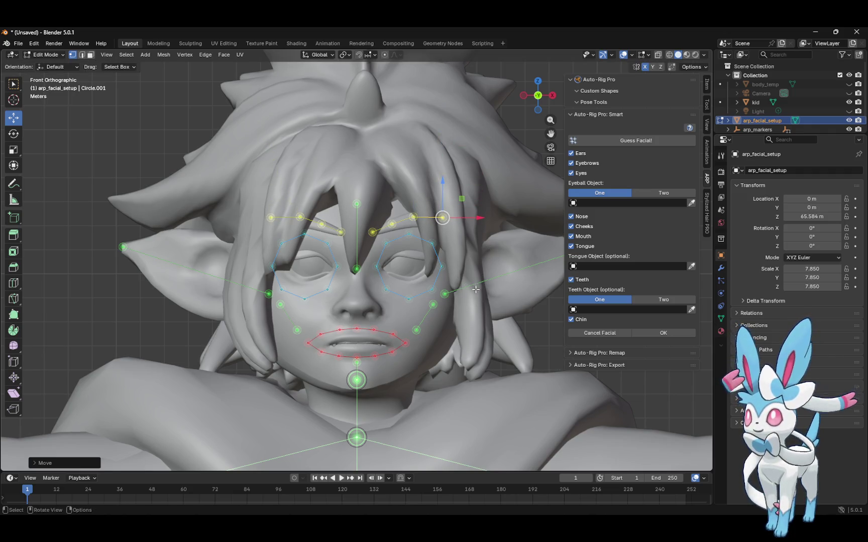
drag(270, 294, 229, 282)
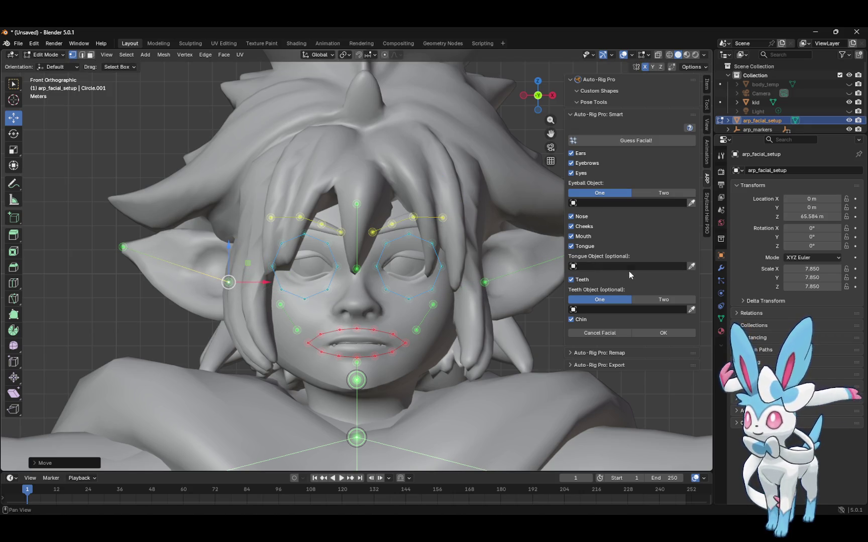
click(638, 141)
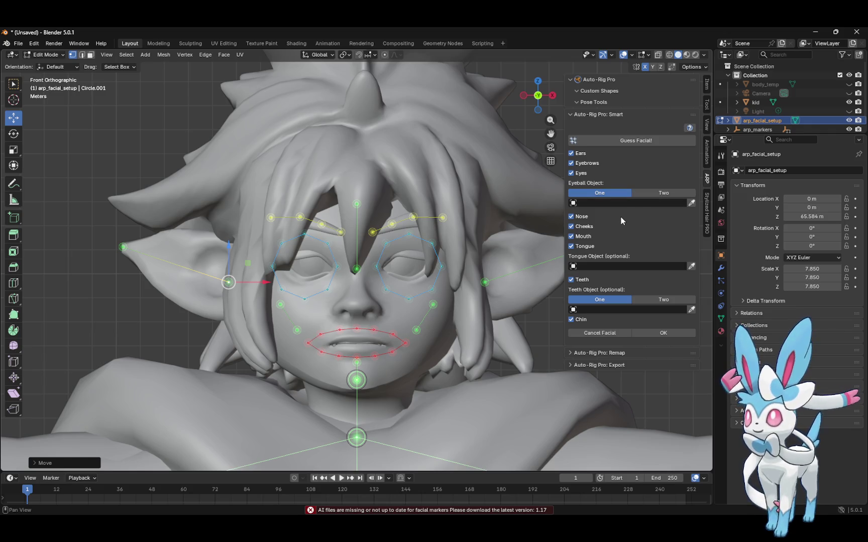
click(605, 333)
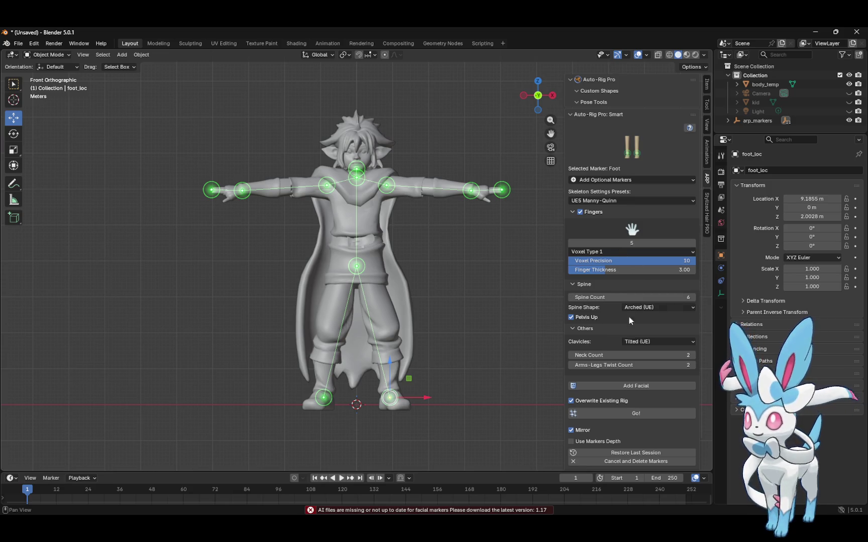
Generate the biped rig from the markers, view it from above, then dismiss the crash report
click(637, 414)
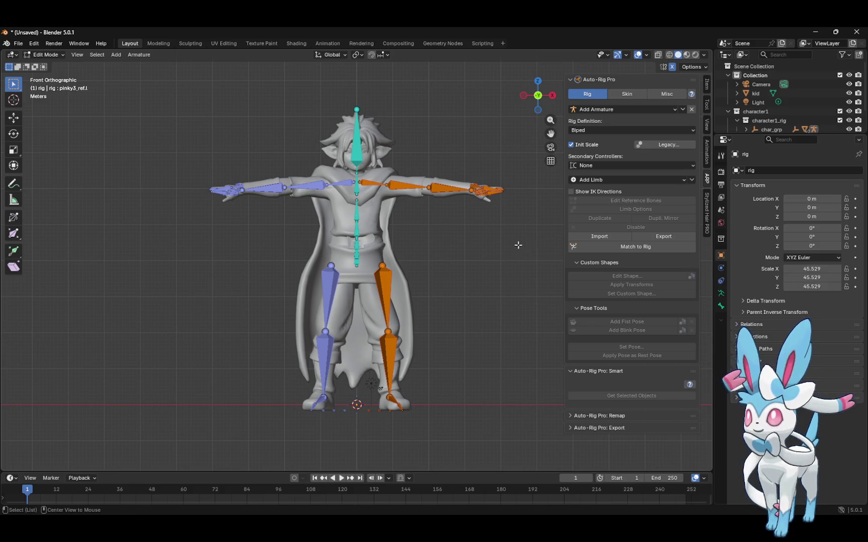
mouse_move(537, 98)
mouse_down()
mouse_move(555, 121)
mouse_move(541, 98)
mouse_move(546, 163)
mouse_up()
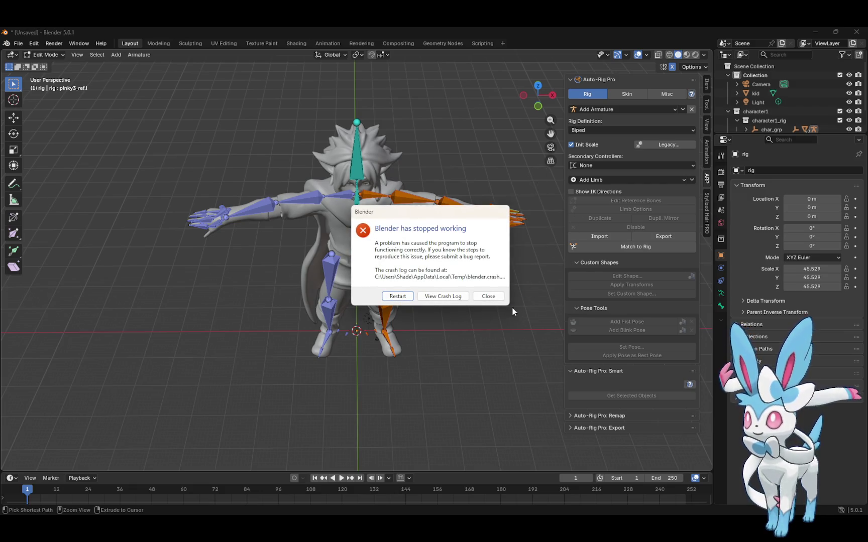
click(487, 296)
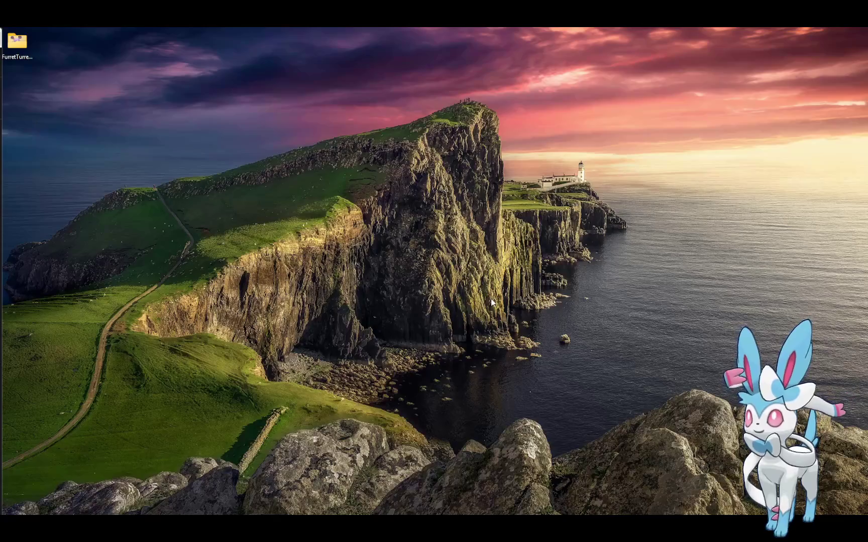